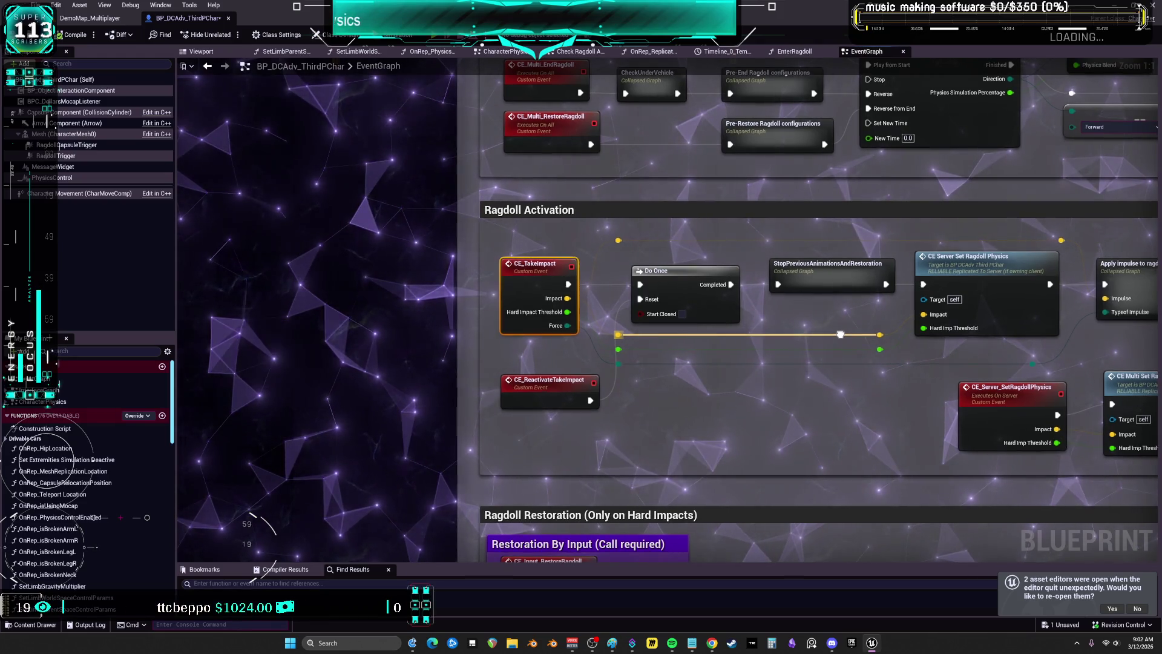
Pan along the Ragdoll Activation chain in the EventGraph
left_click_drag(841, 335, 496, 324)
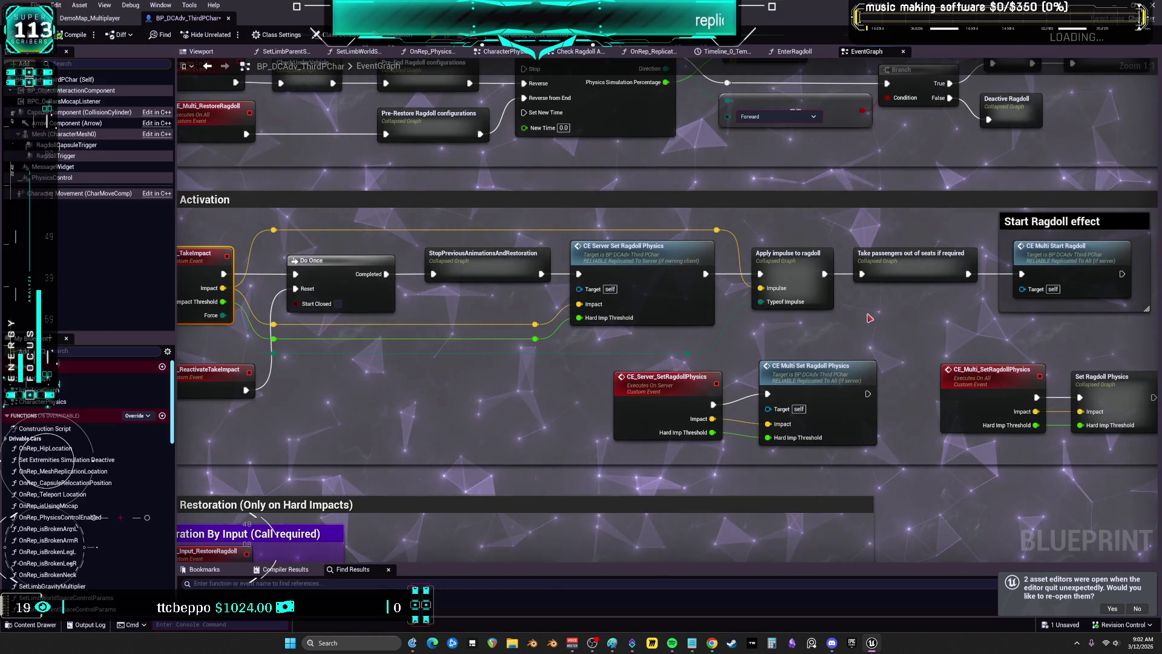
left_click_drag(875, 313, 866, 316)
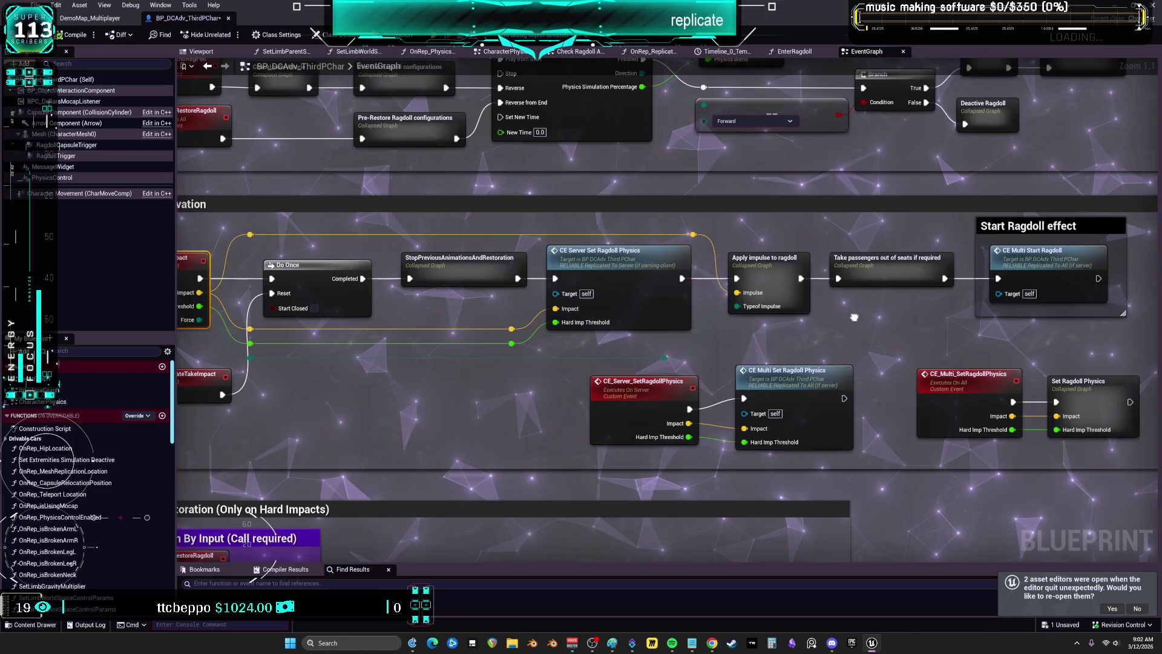
left_click_drag(833, 315, 676, 331)
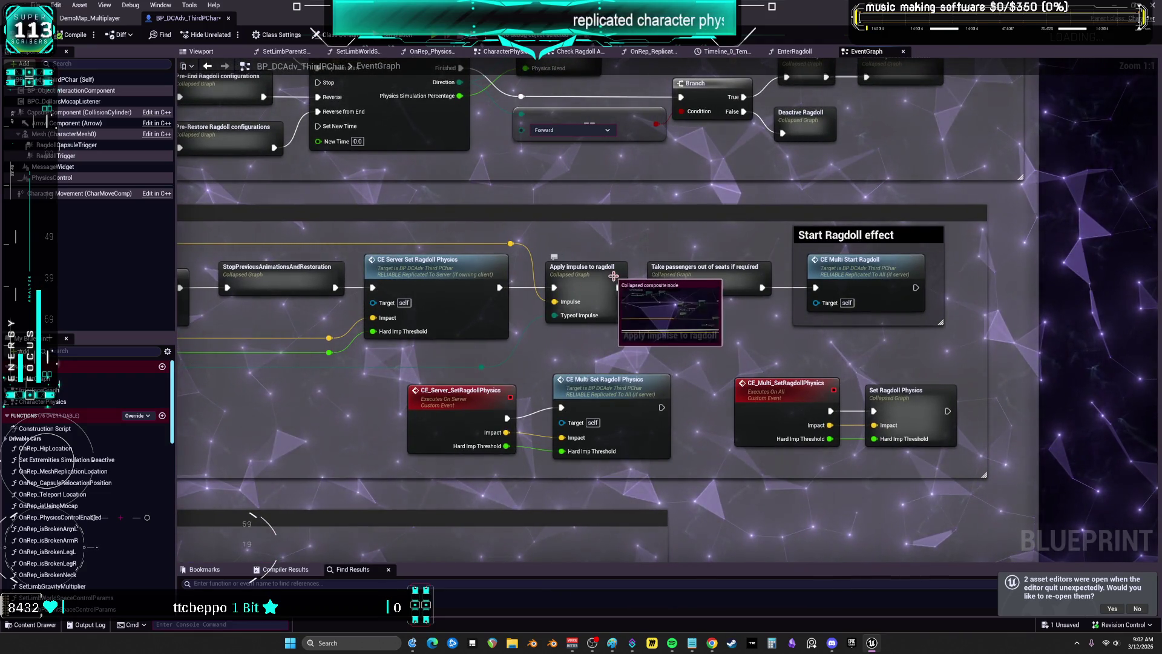
Inspect the seat check and Add Impulse nodes inside Apply impulse to ragdoll, then open Take passengers out of seats if required
double_click(594, 277)
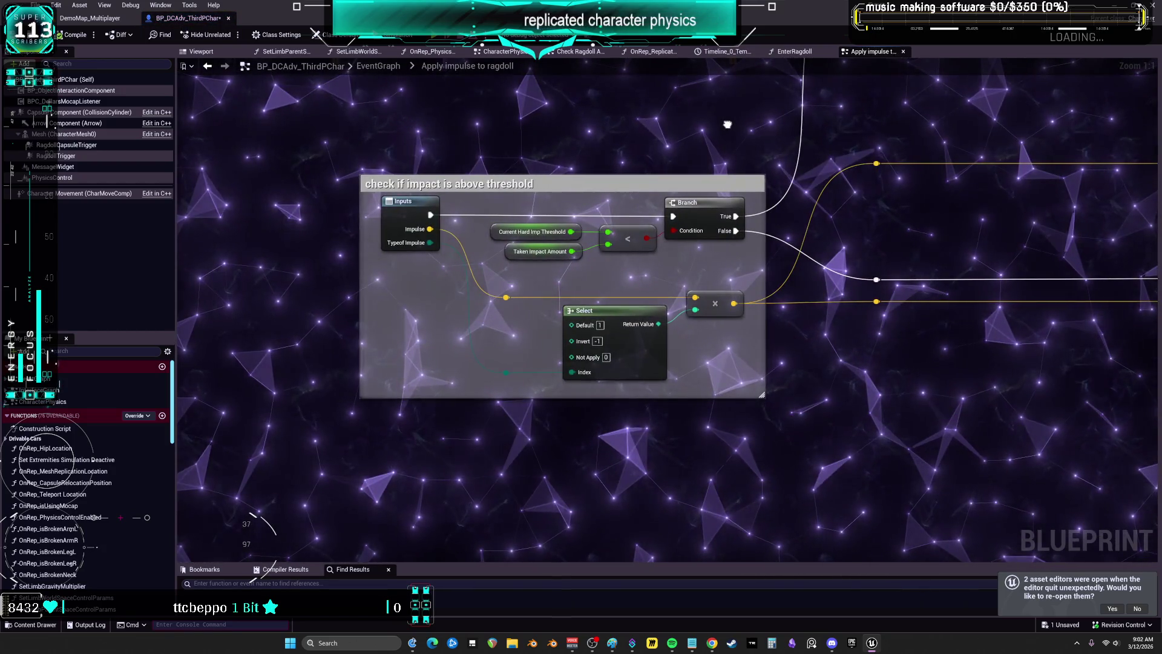
left_click_drag(727, 125, 644, 296)
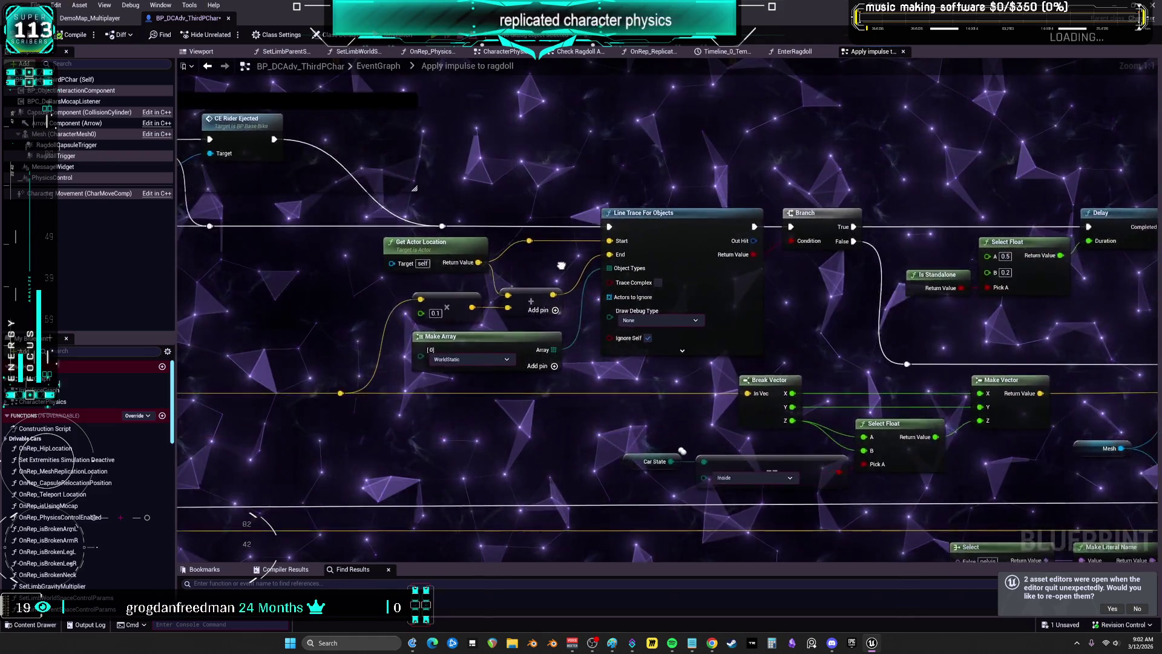
left_click_drag(563, 265, 175, 252)
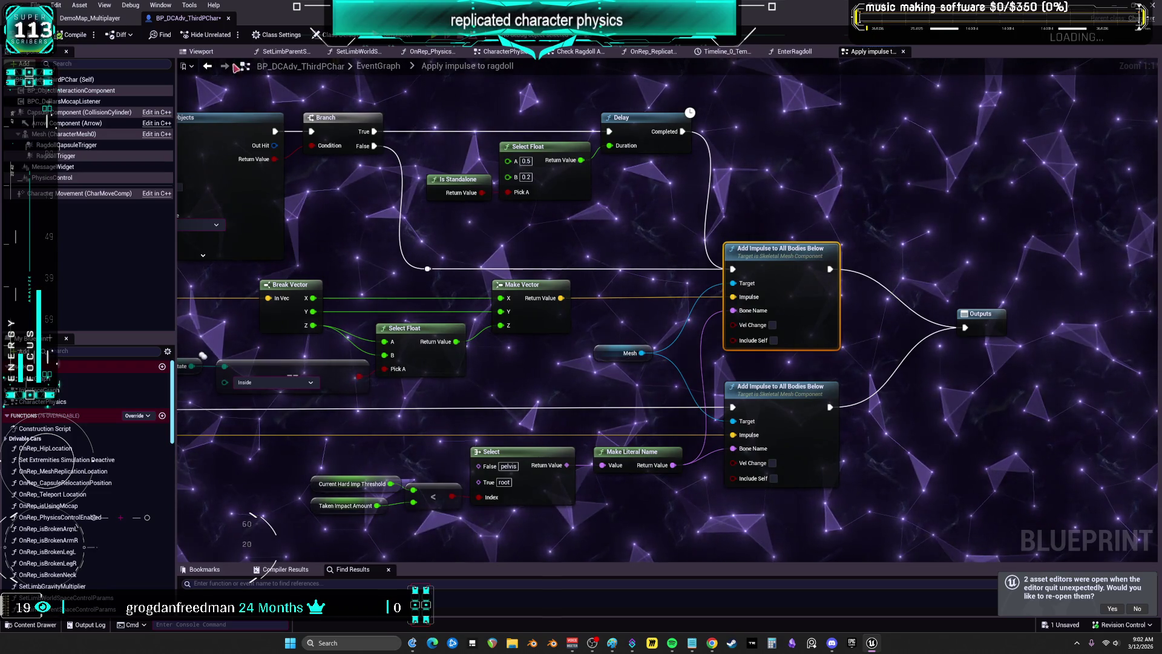
left_click(209, 68)
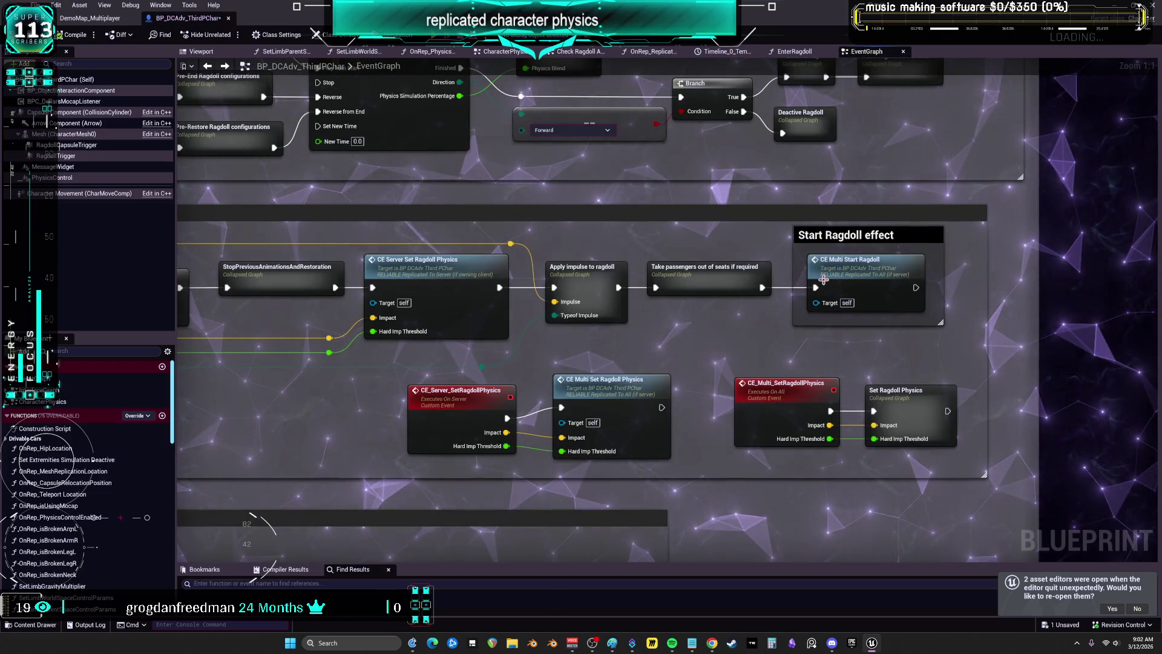
double_click(715, 286)
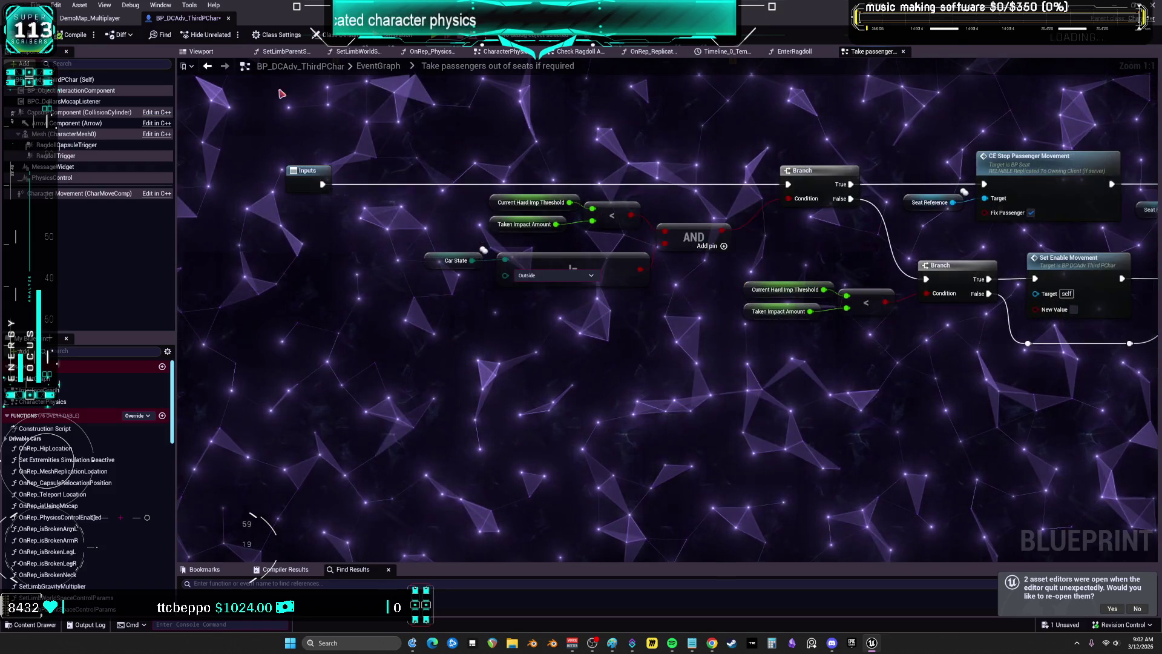
Go back to the EventGraph and frame the Ragdoll comment section and ragdoll physics event nodes
left_click(208, 68)
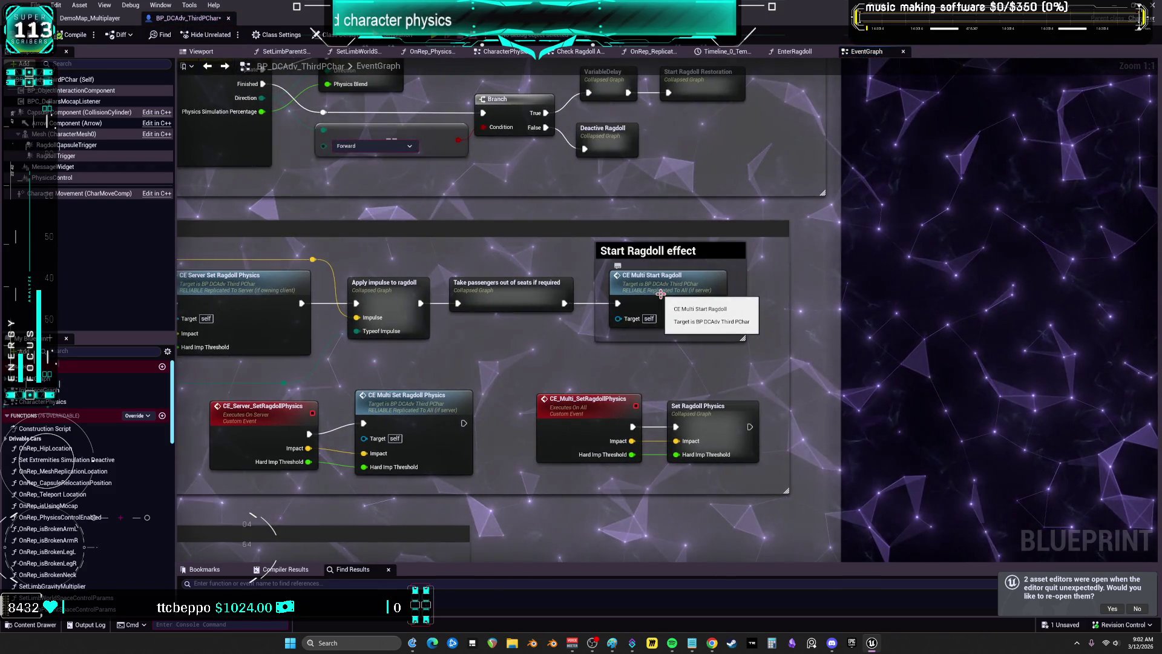
scroll(660, 295, "down", 3)
right_click(597, 293)
left_click(838, 262)
scroll(729, 253, "up", 2)
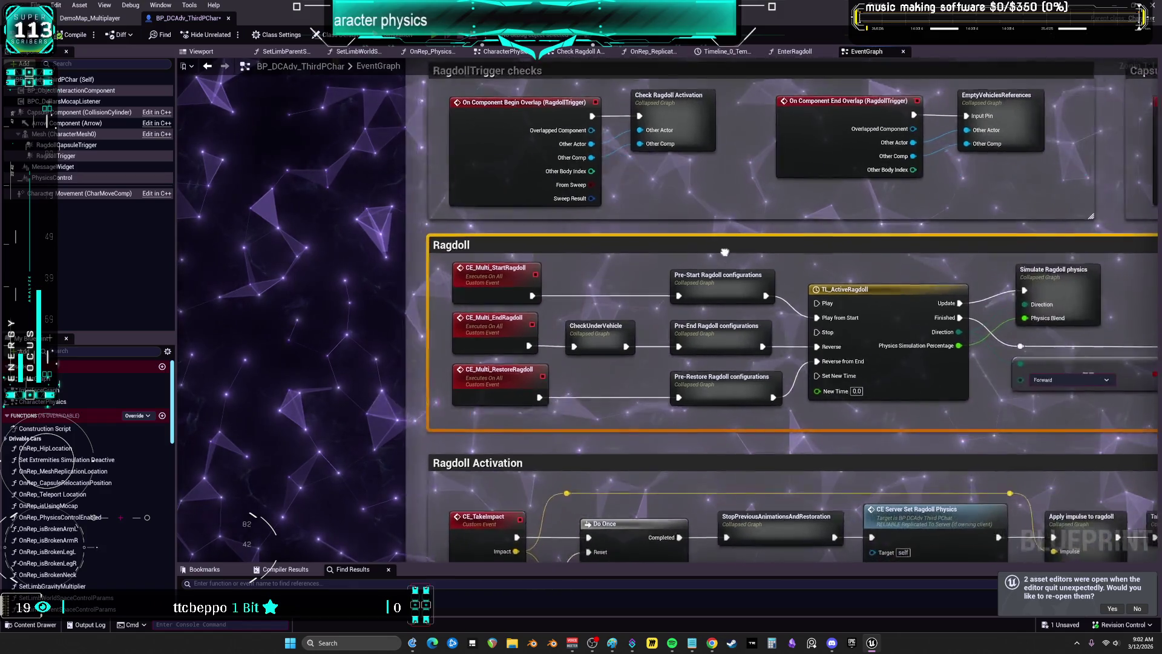
scroll(729, 253, "down", 5)
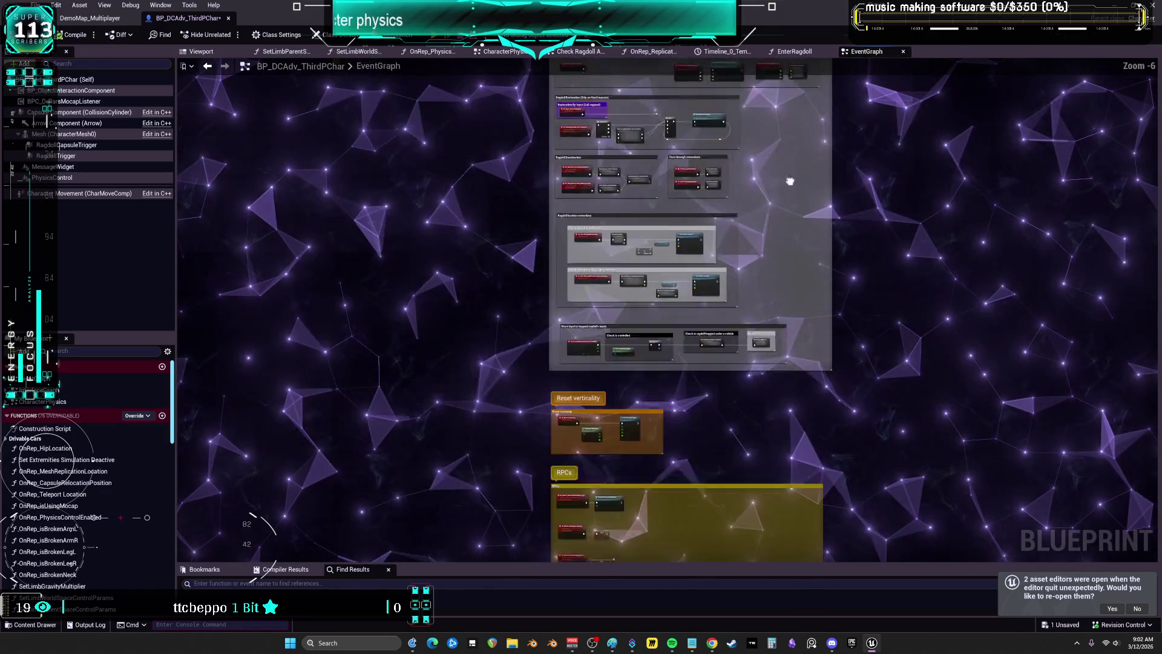
scroll(777, 290, "up", 7)
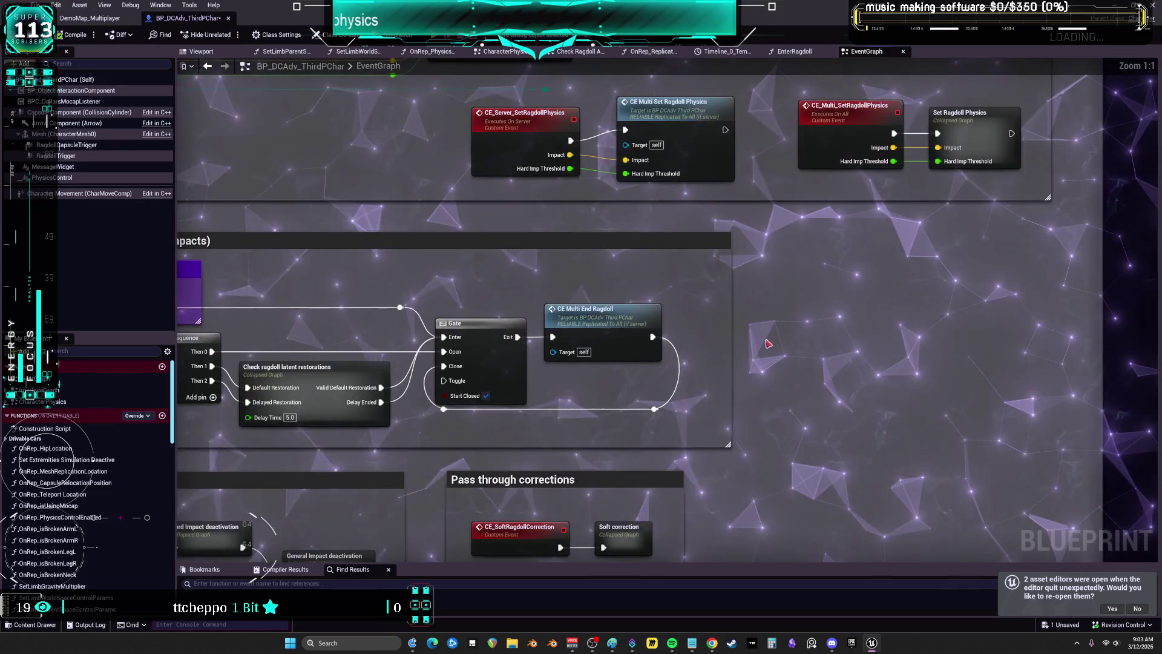
left_click_drag(758, 303, 753, 358)
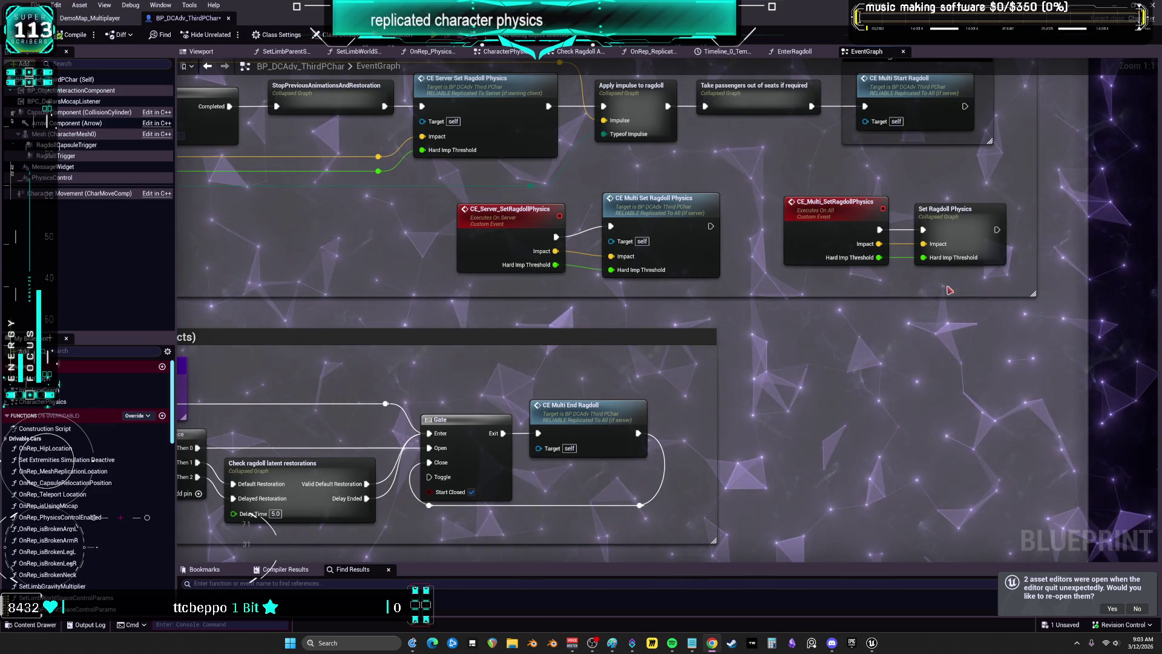
Locate the CE Multi Start Ragdoll node and open the Check Ragdoll Activation collapsed graph
mouse_move(773, 384)
left_mouse_down()
mouse_move(695, 358)
mouse_move(759, 322)
mouse_move(719, 393)
mouse_move(687, 515)
left_mouse_up()
left_click(850, 234)
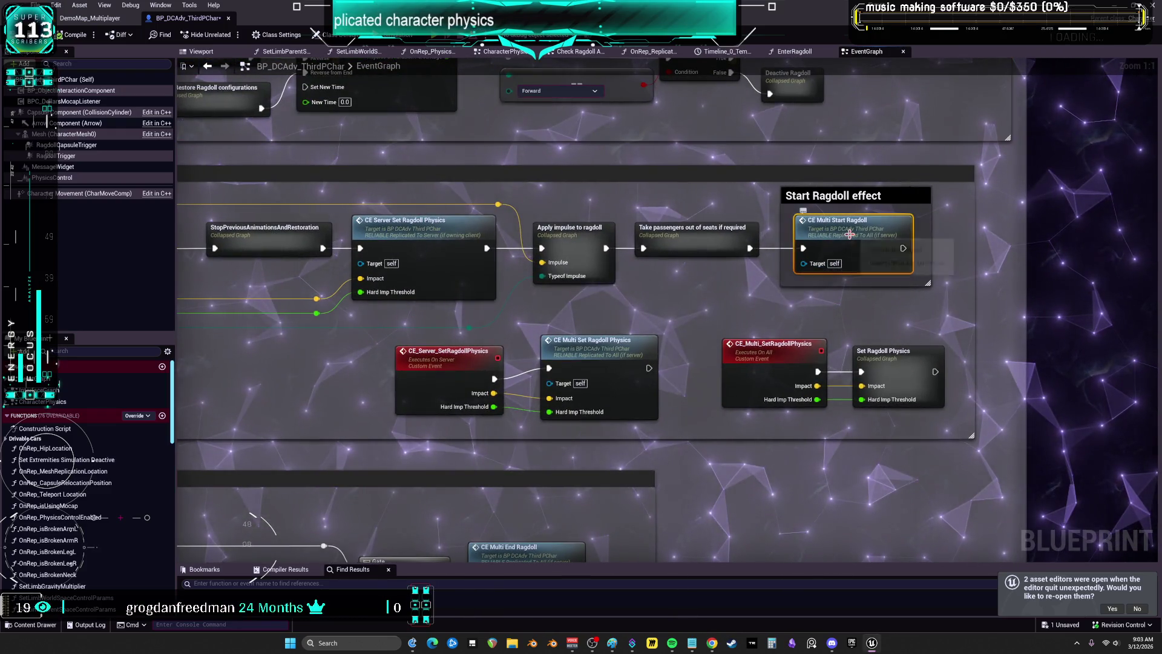
scroll(850, 234, "down", 3)
scroll(636, 270, "up", 2)
scroll(734, 268, "down", 3)
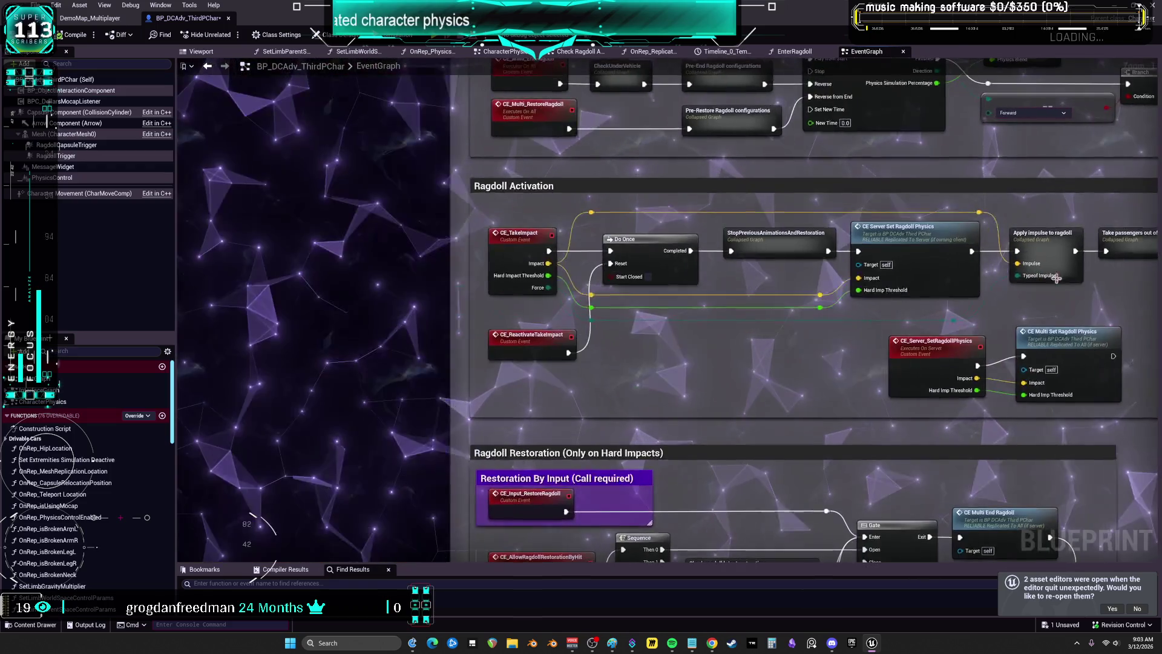
scroll(521, 255, "up", 3)
scroll(636, 394, "down", 3)
scroll(666, 294, "up", 3)
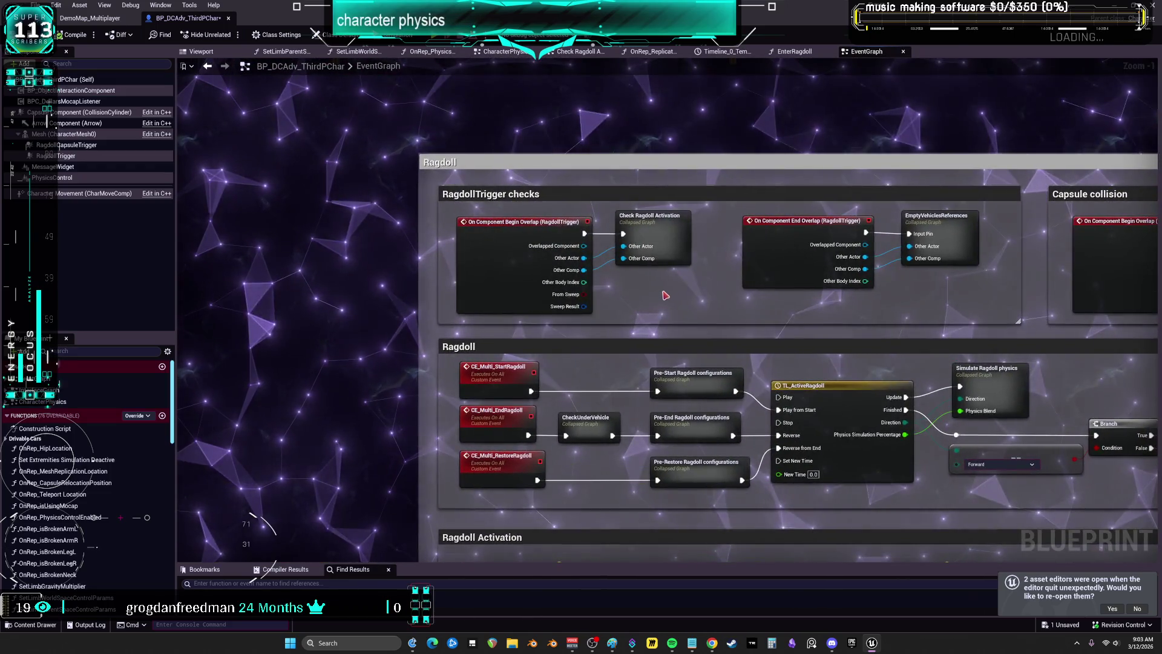
scroll(658, 240, "down", 3)
scroll(545, 242, "up", 3)
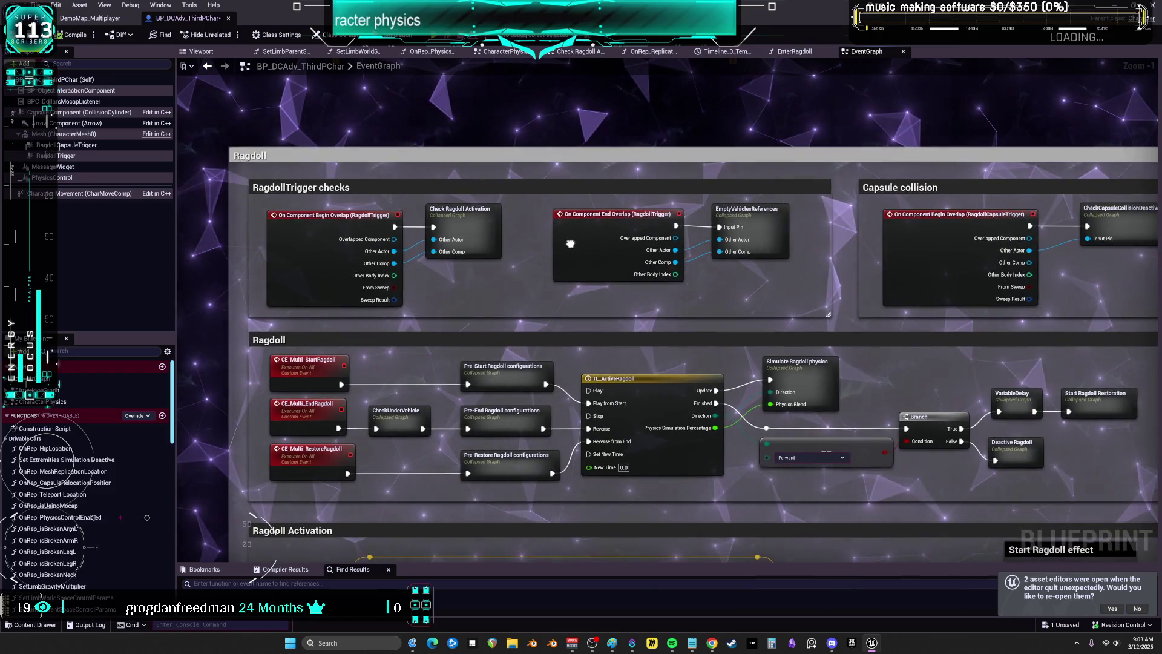
scroll(485, 242, "down", 3)
scroll(448, 244, "up", 3)
scroll(447, 244, "down", 2)
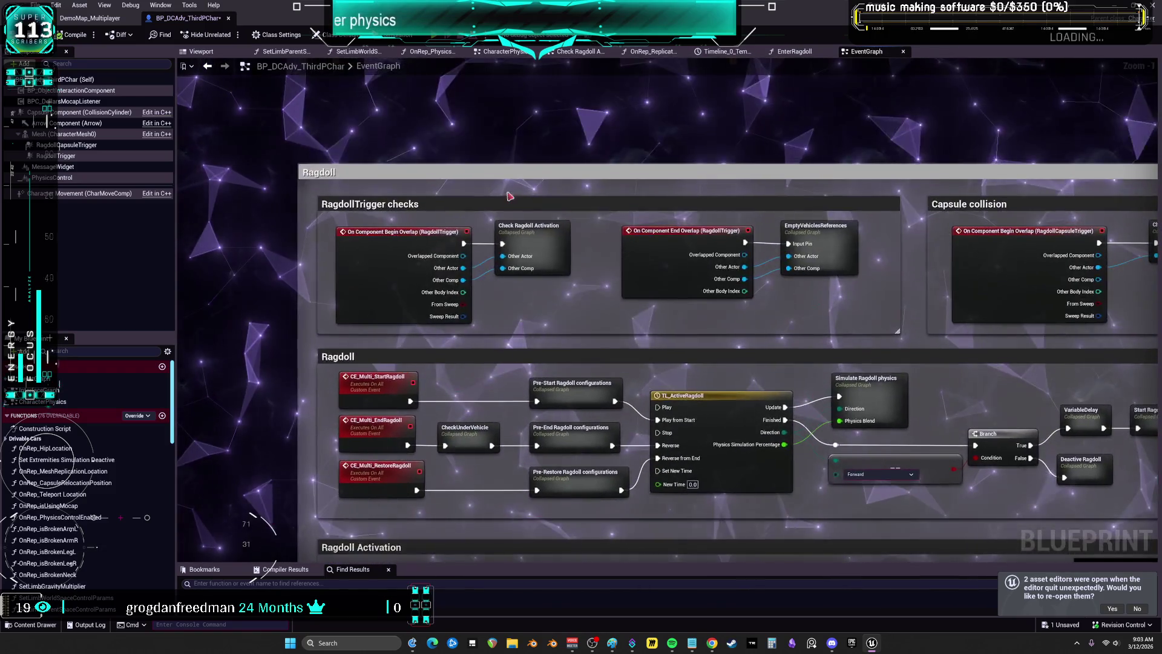
double_click(531, 243)
Pan from the GetHittingComponent checks through CE Take Impact to the Ragdoll Restoration SET node
scroll(773, 294, "up", 6)
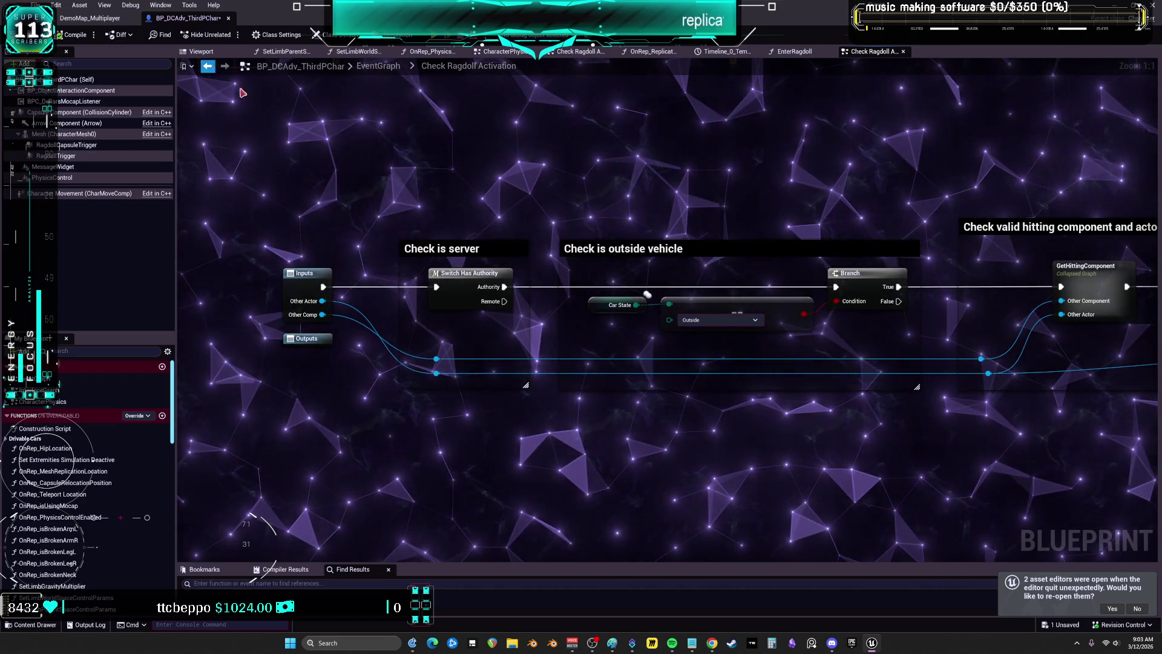
left_click_drag(779, 236, 419, 170)
left_click_drag(664, 367, 564, 315)
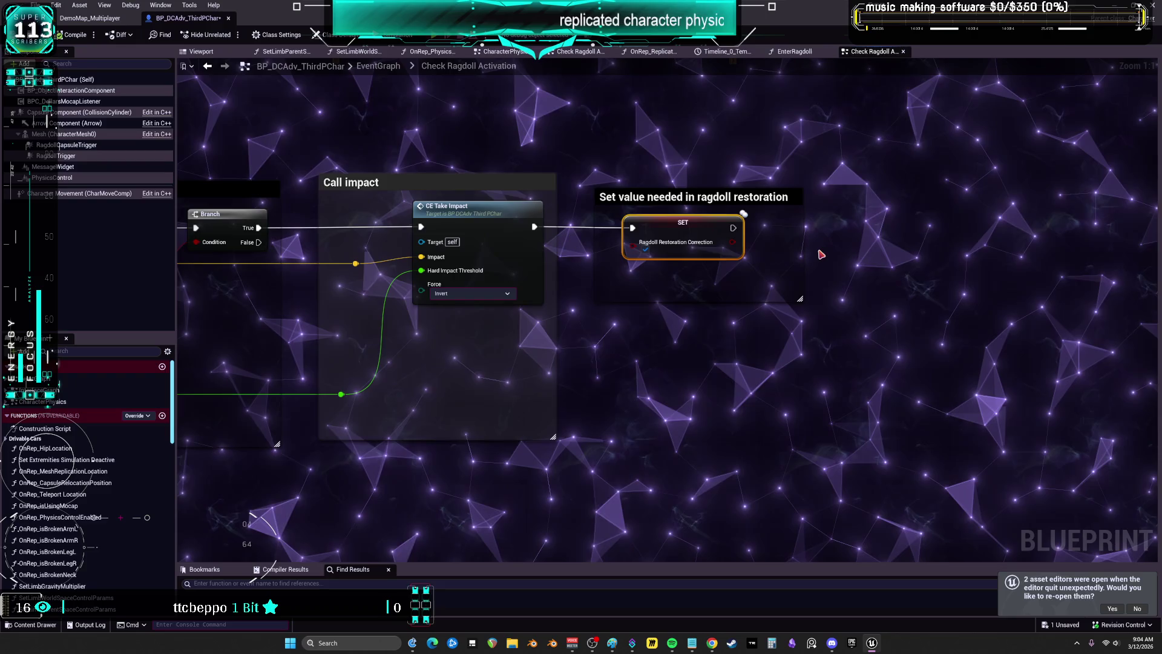
Jump to the CE_TakeImpact event and open its StopPreviousAnimationsAndRestoration collapsed graph
double_click(468, 215)
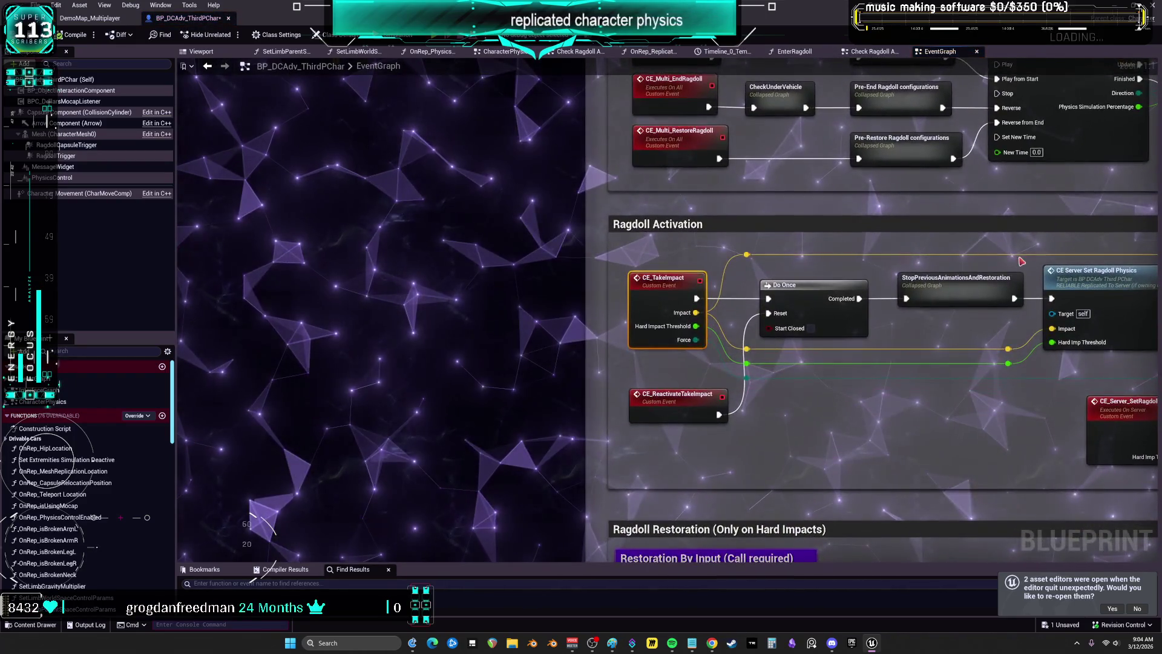
left_click_drag(841, 261, 608, 251)
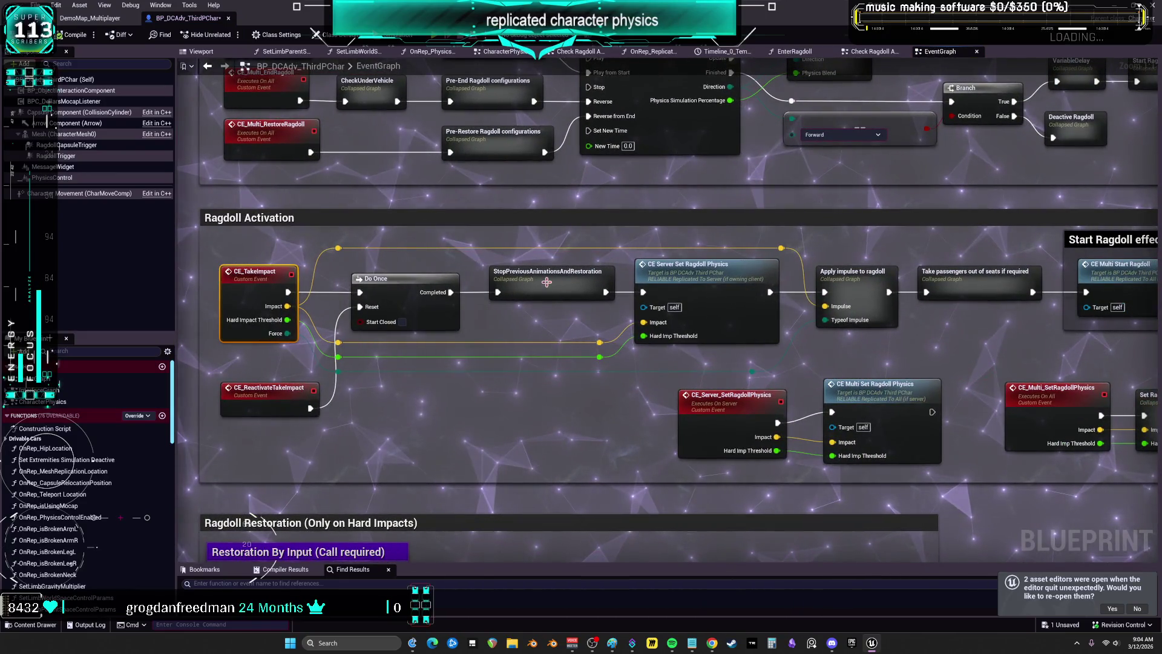
double_click(548, 282)
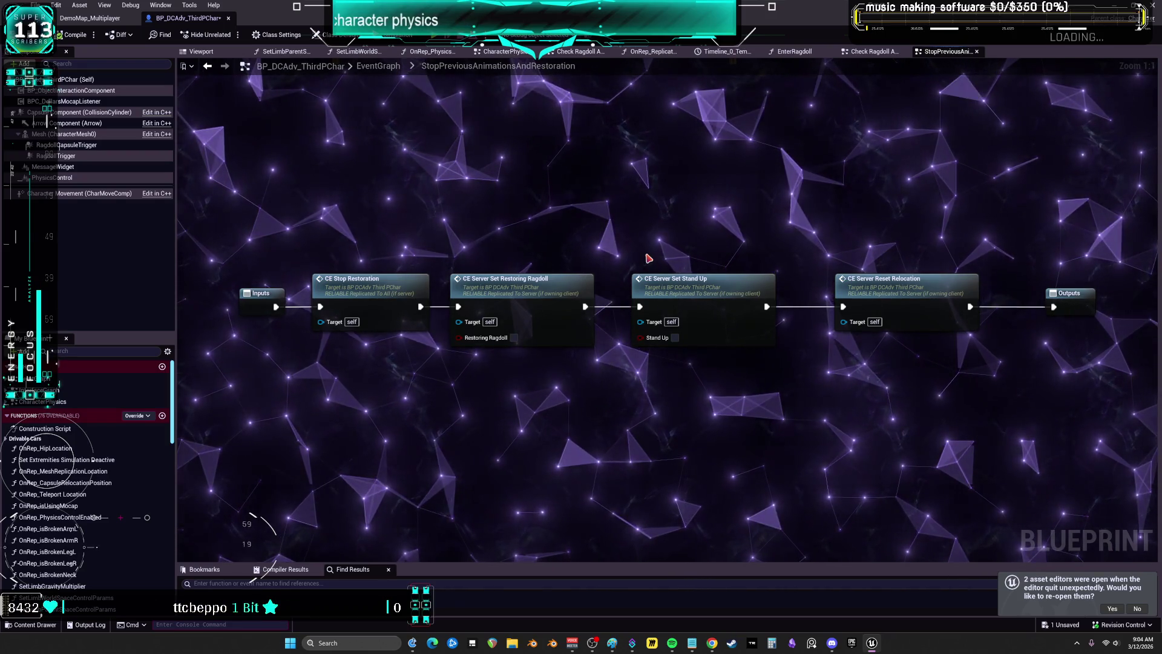
Select the three CE Server nodes, return to the EventGraph with Alt+Left, and switch to the level editor
mouse_move(463, 143)
left_mouse_down()
mouse_move(752, 280)
mouse_move(930, 301)
left_mouse_up()
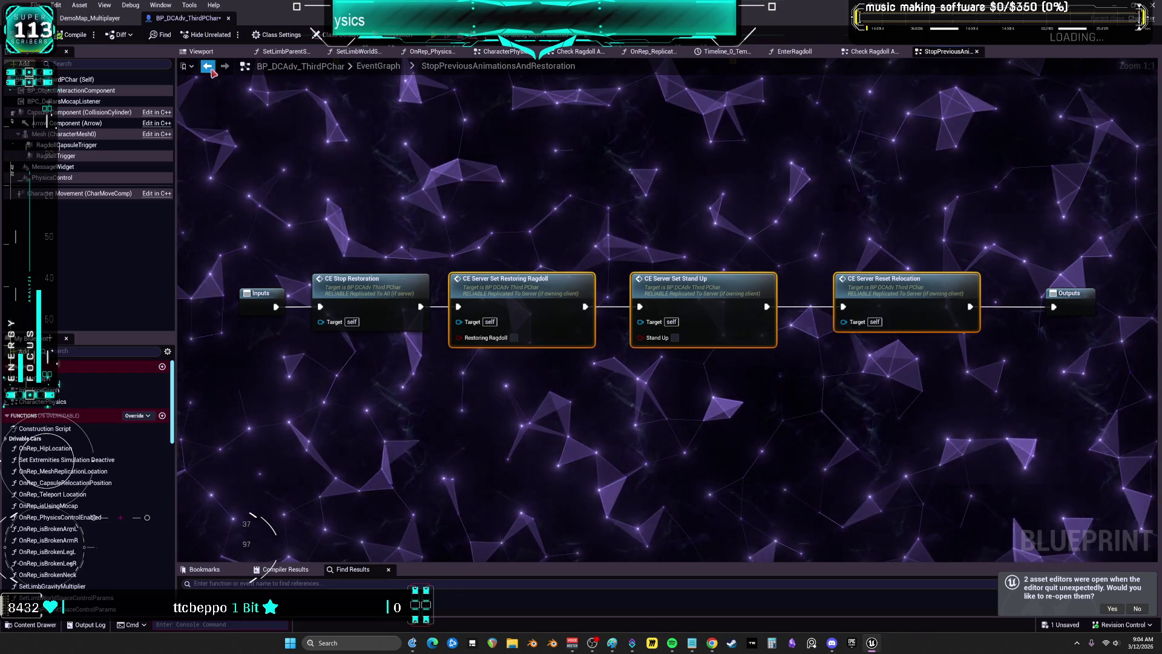
key("alt+Left")
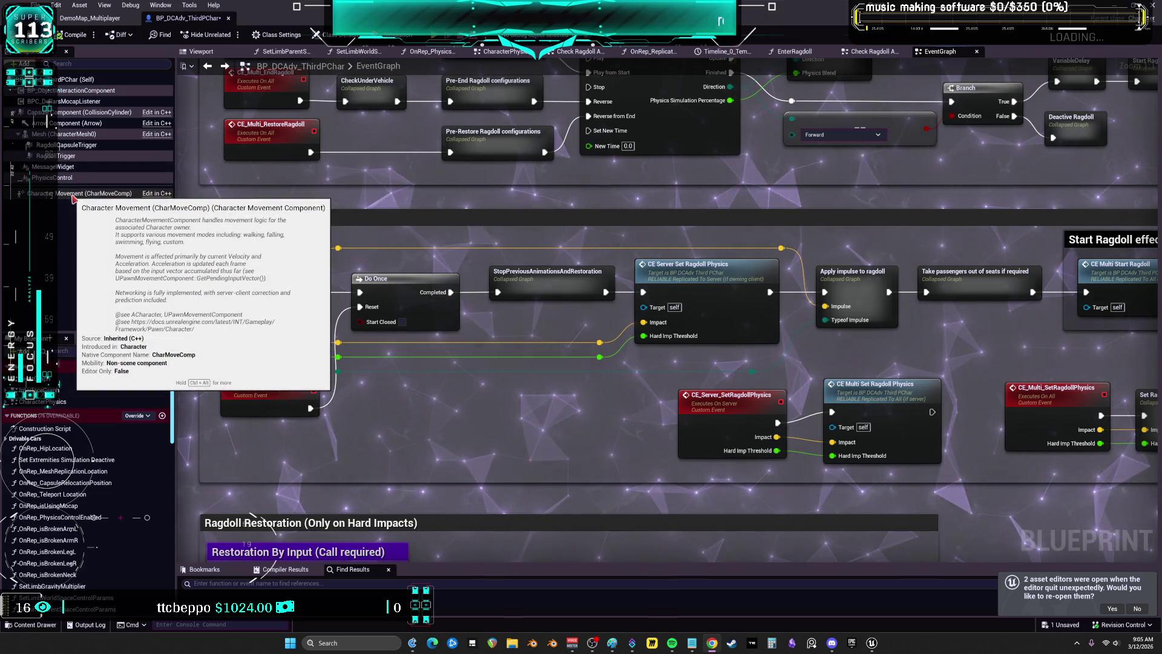
left_click(90, 17)
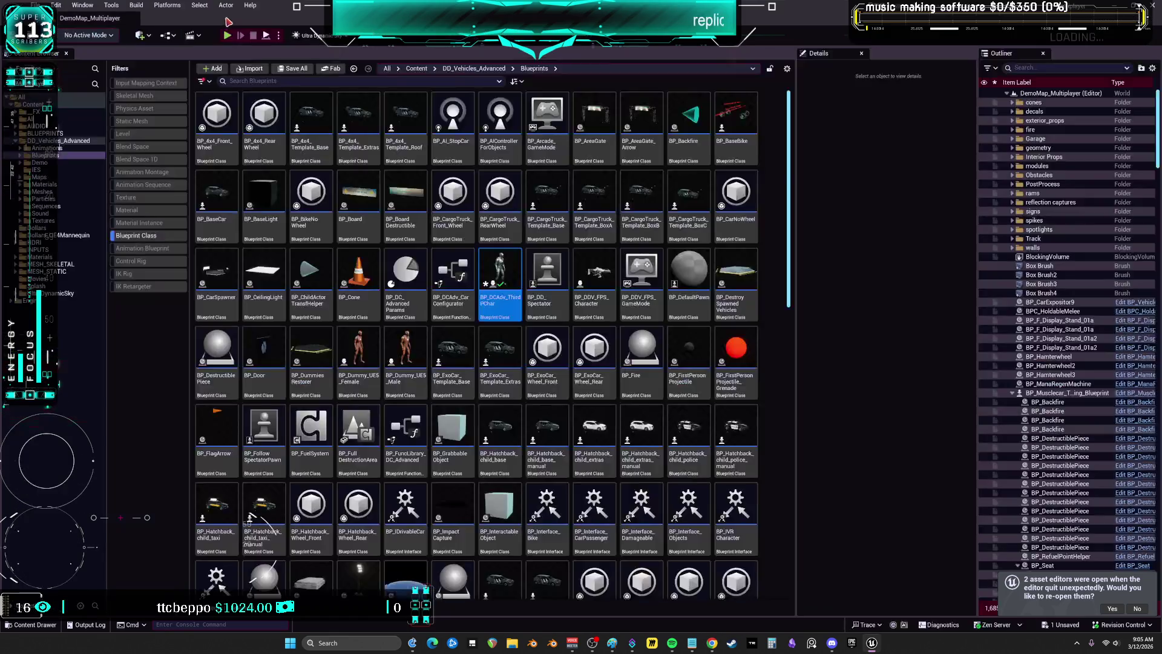
Uncheck the Blueprint Class filter to list all Blueprints folder assets, then start Play-in-Editor
left_click(139, 236)
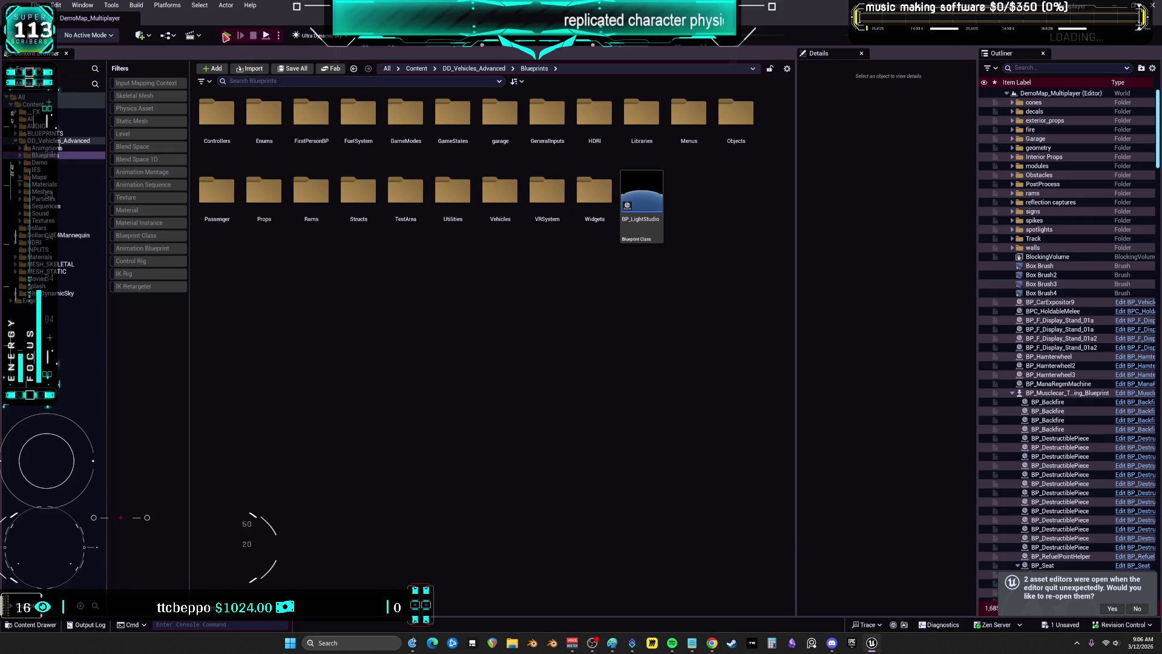
key("alt+p")
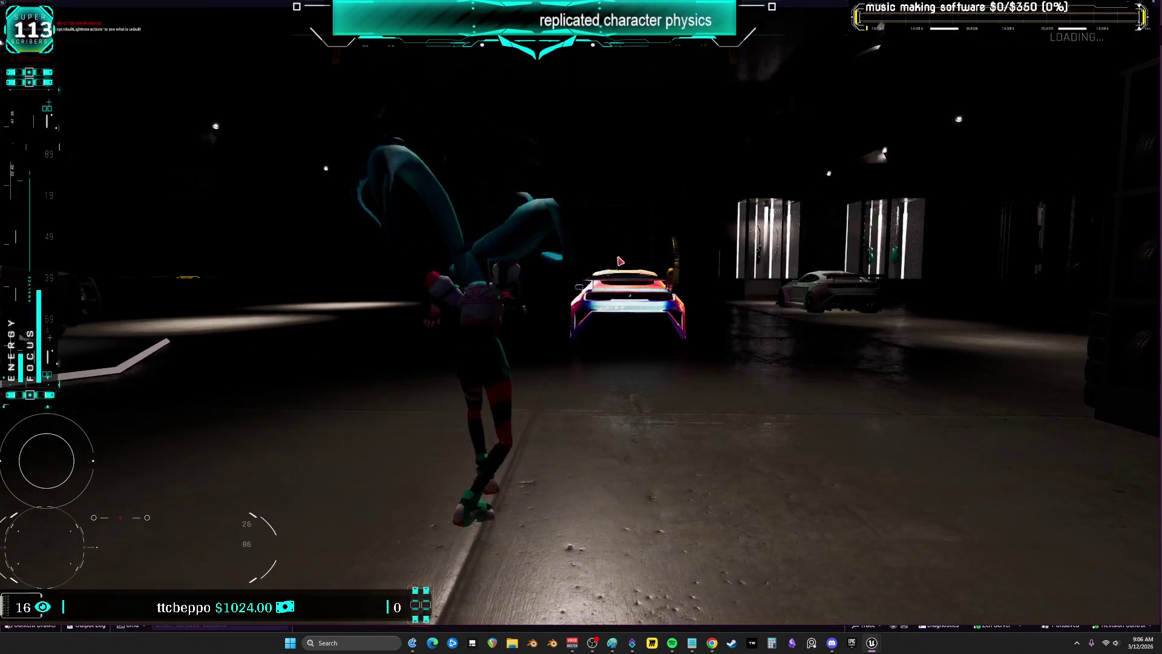
Run the character past the parked cars, jump over the pink car and onto the white car
key("s")
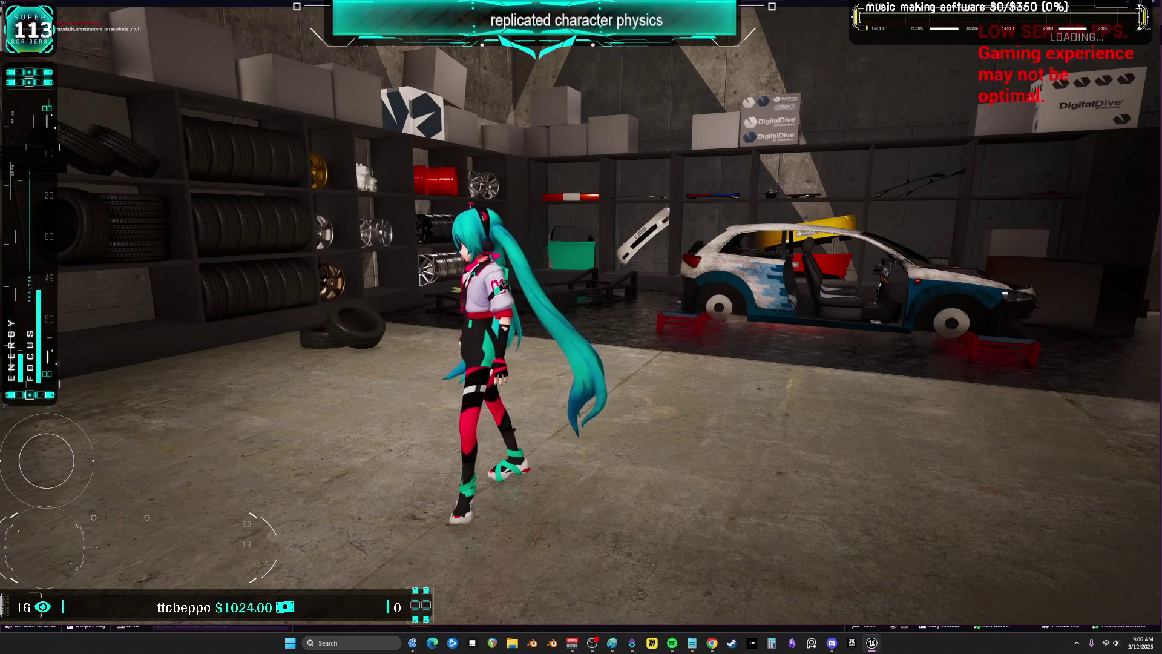
key("w")
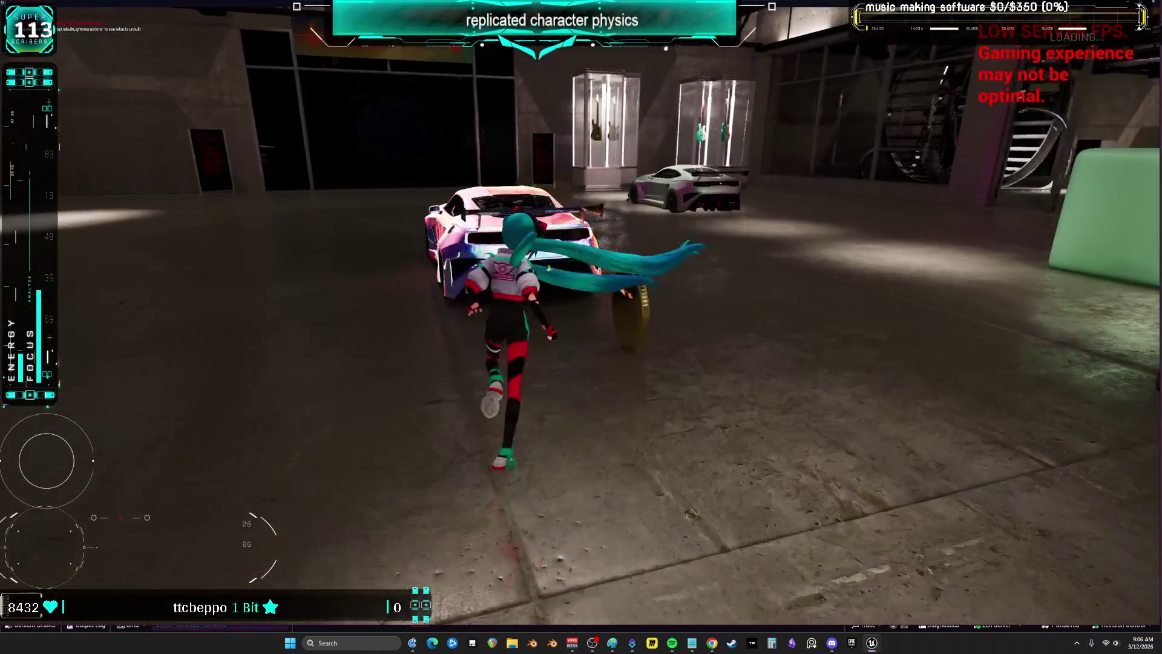
key("space")
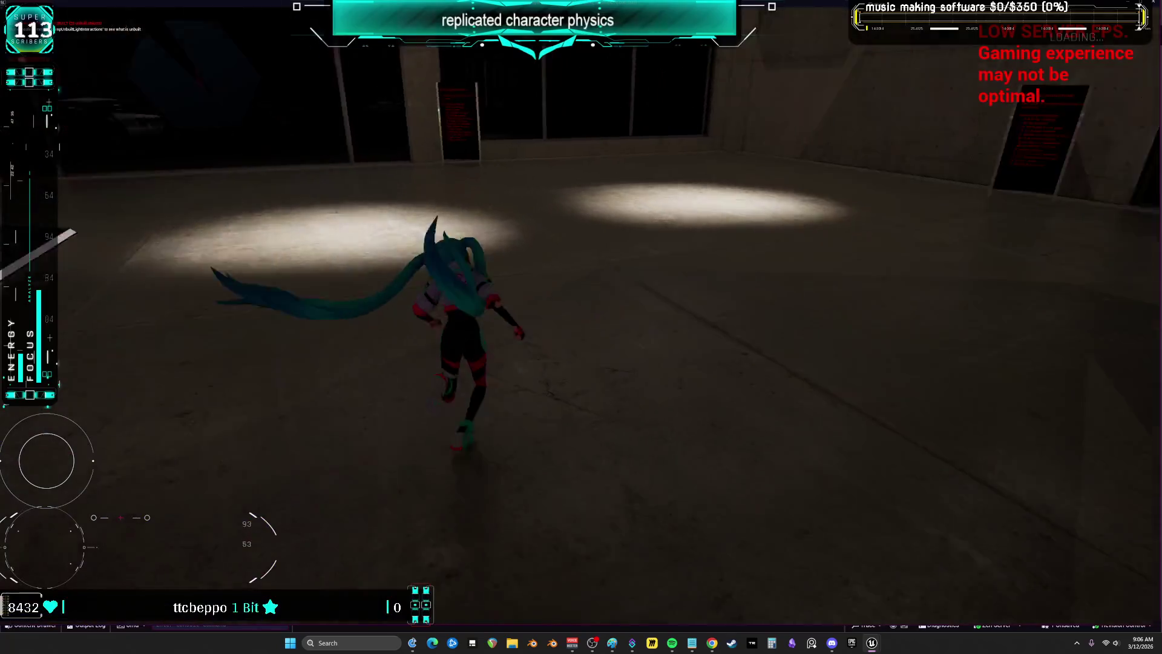
key("w")
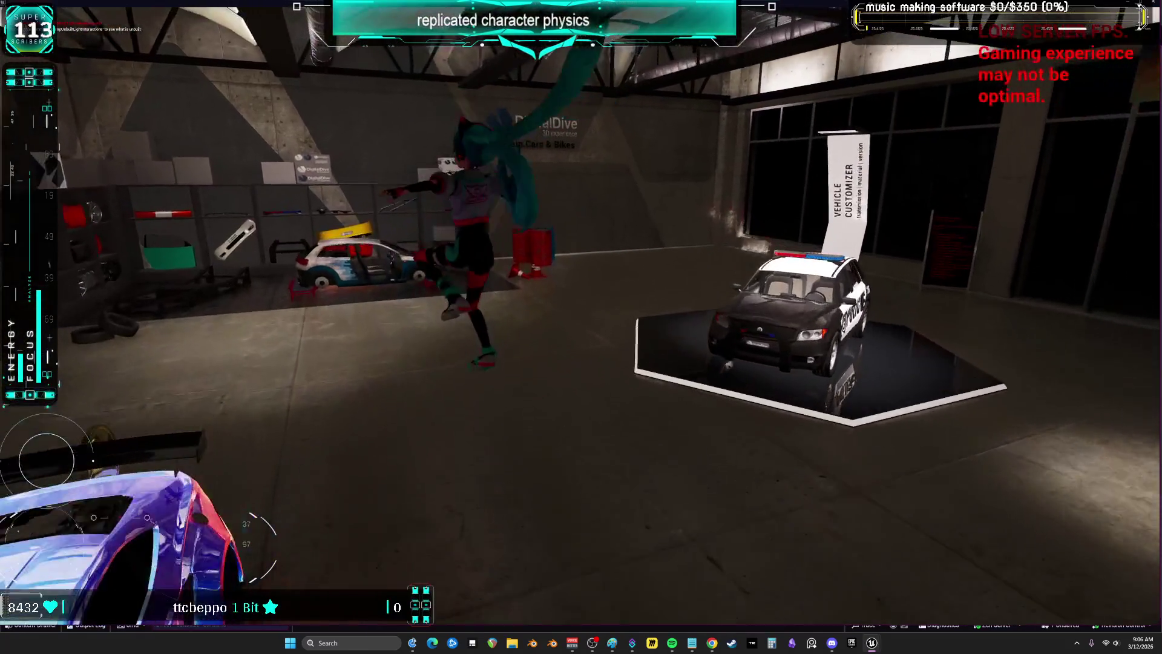
key("w")
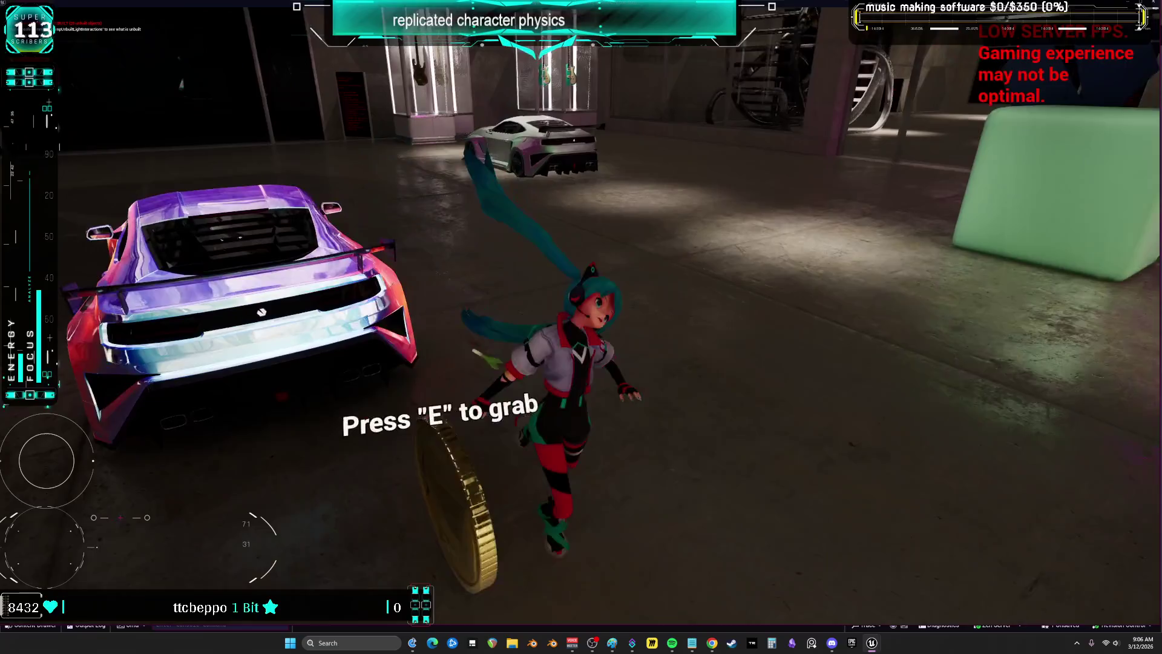
key("w")
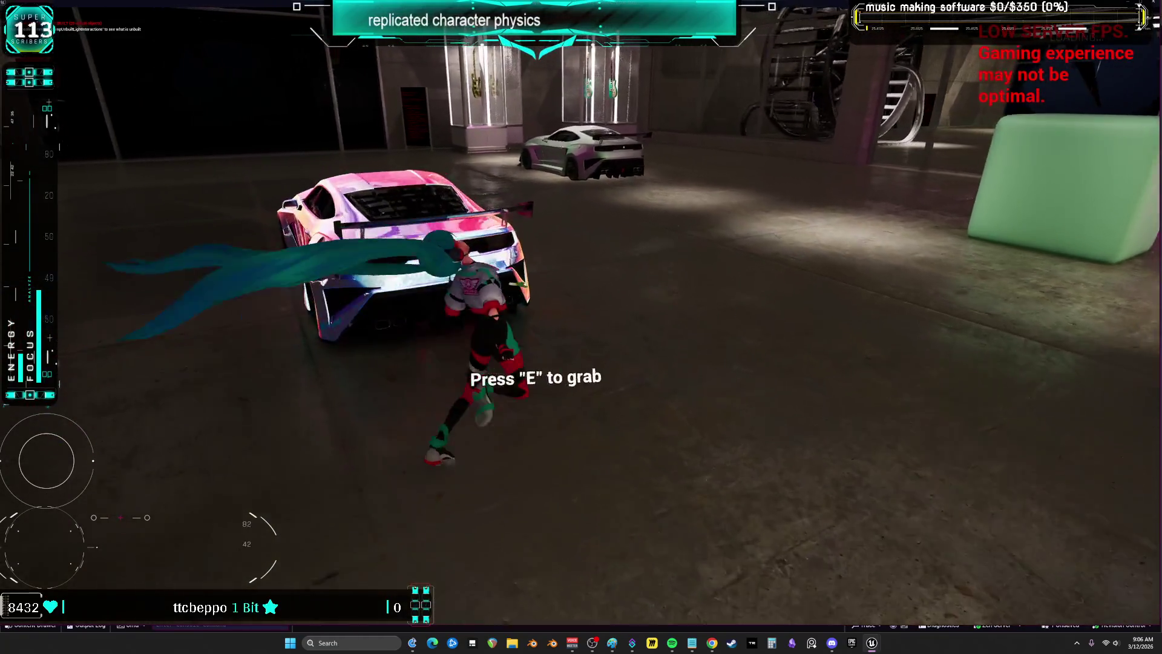
key("w")
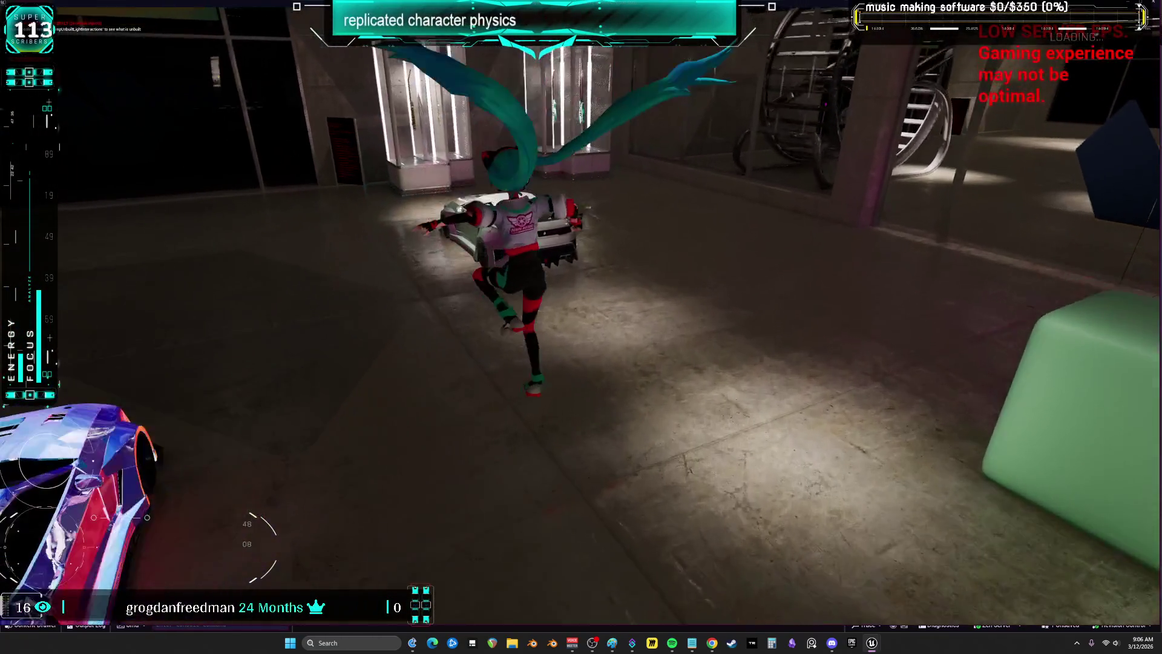
key("w")
key("space")
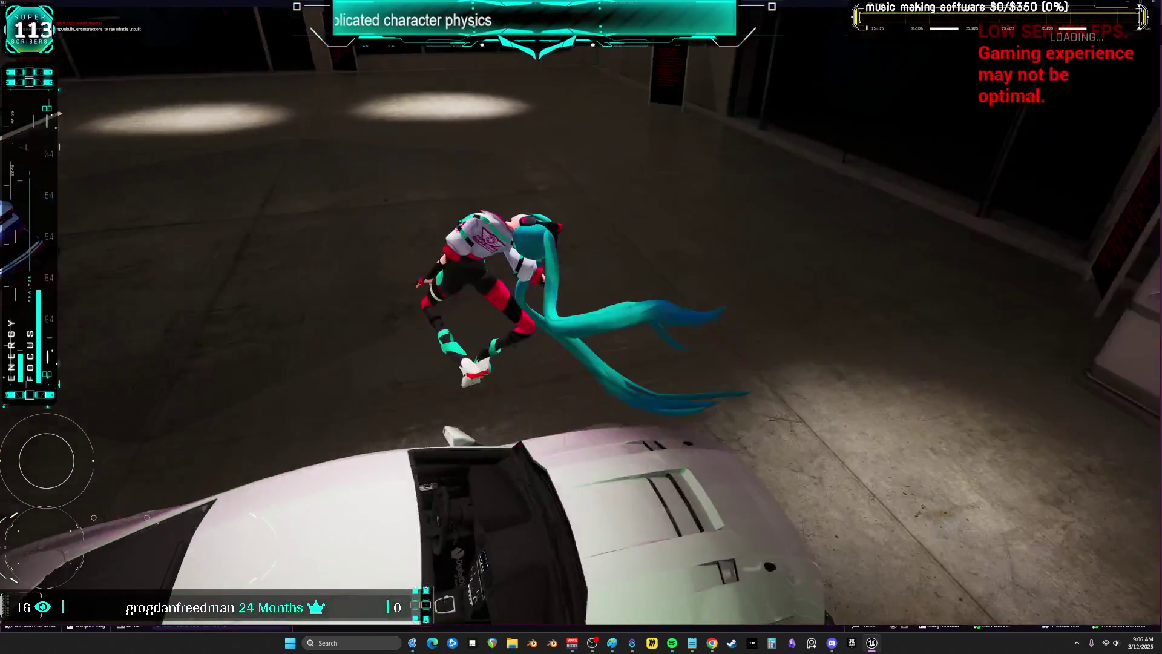
Leap around the white car's roof, run toward the green cube, then end the play session
key("w")
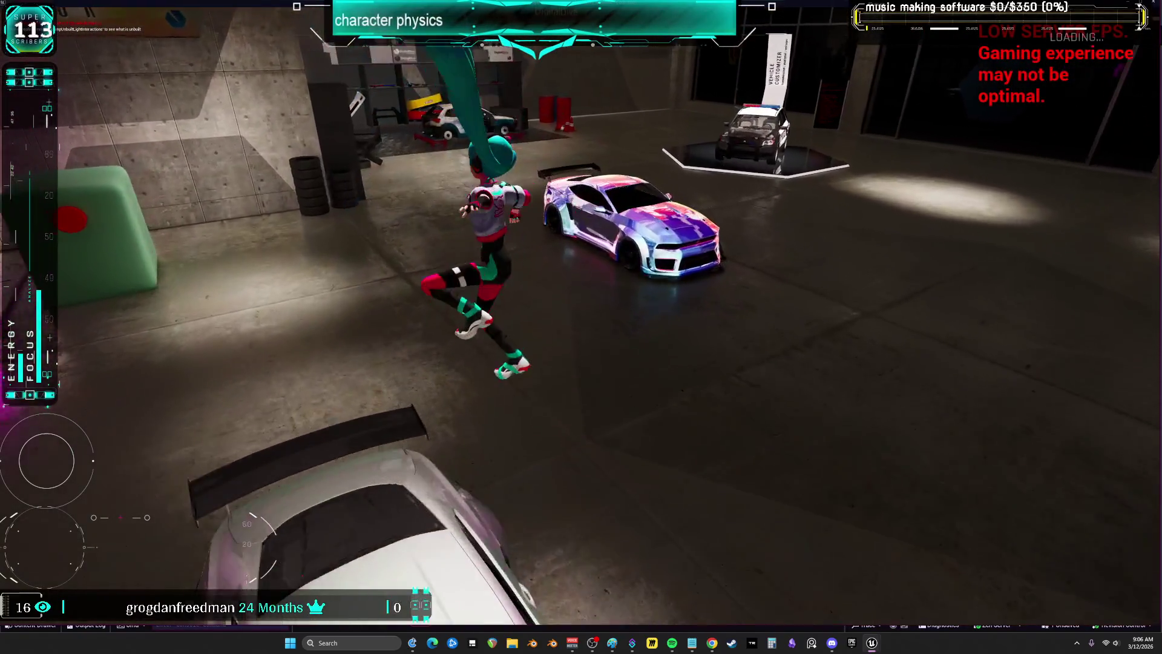
key("w")
key("w")
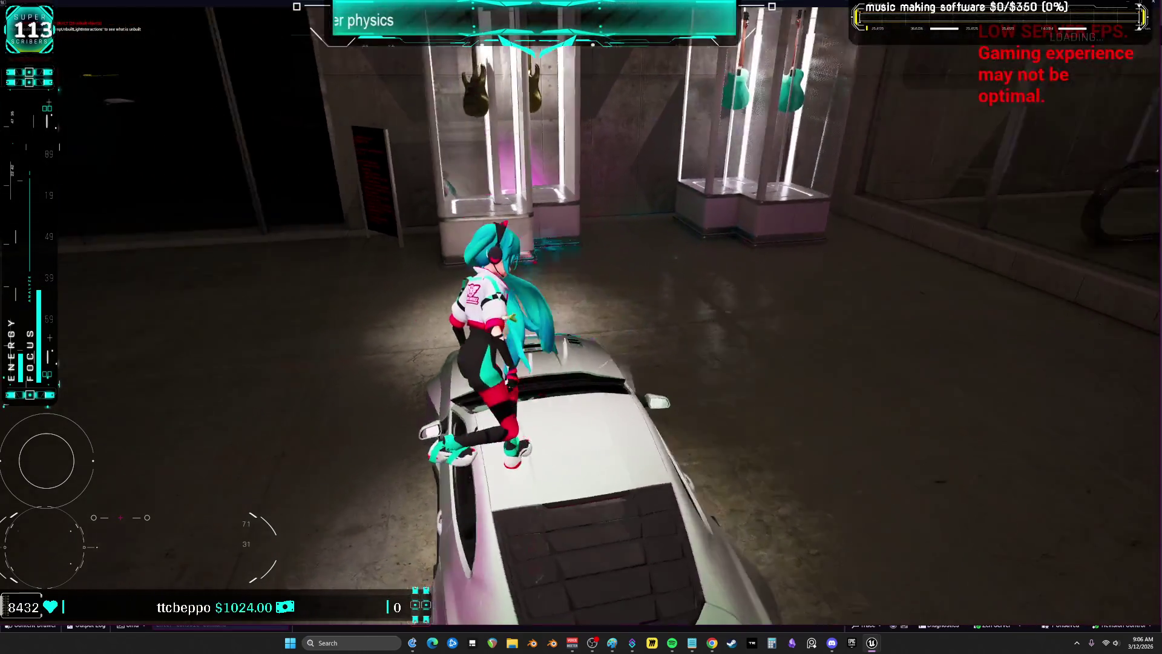
key("space")
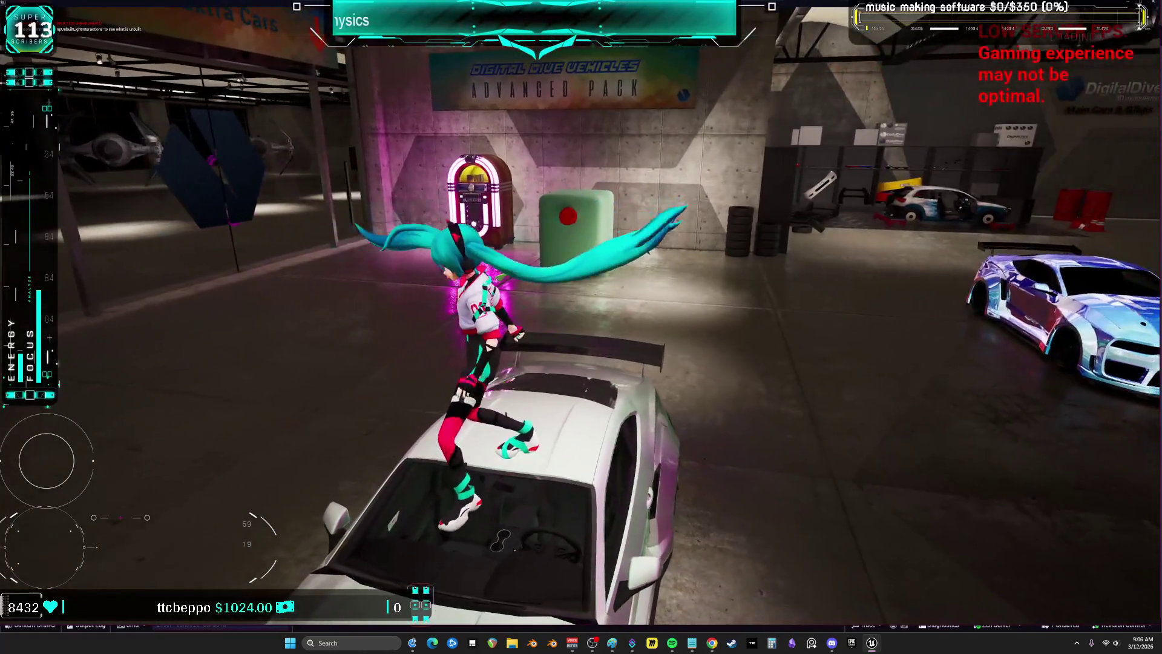
key("w")
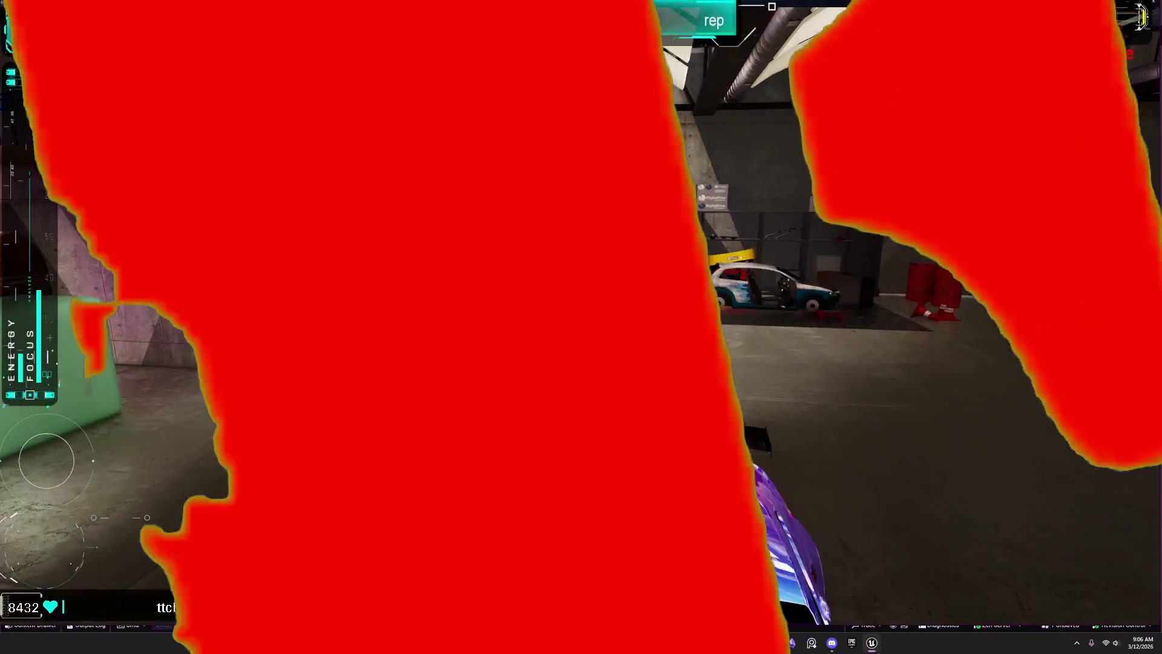
key("w")
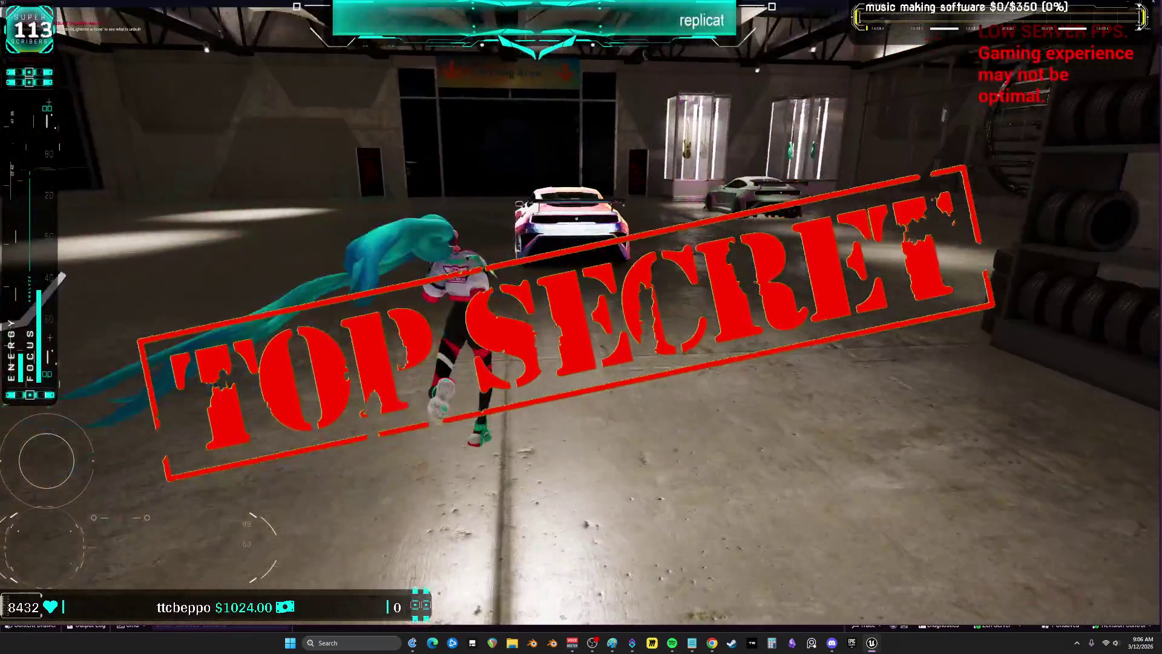
key("w")
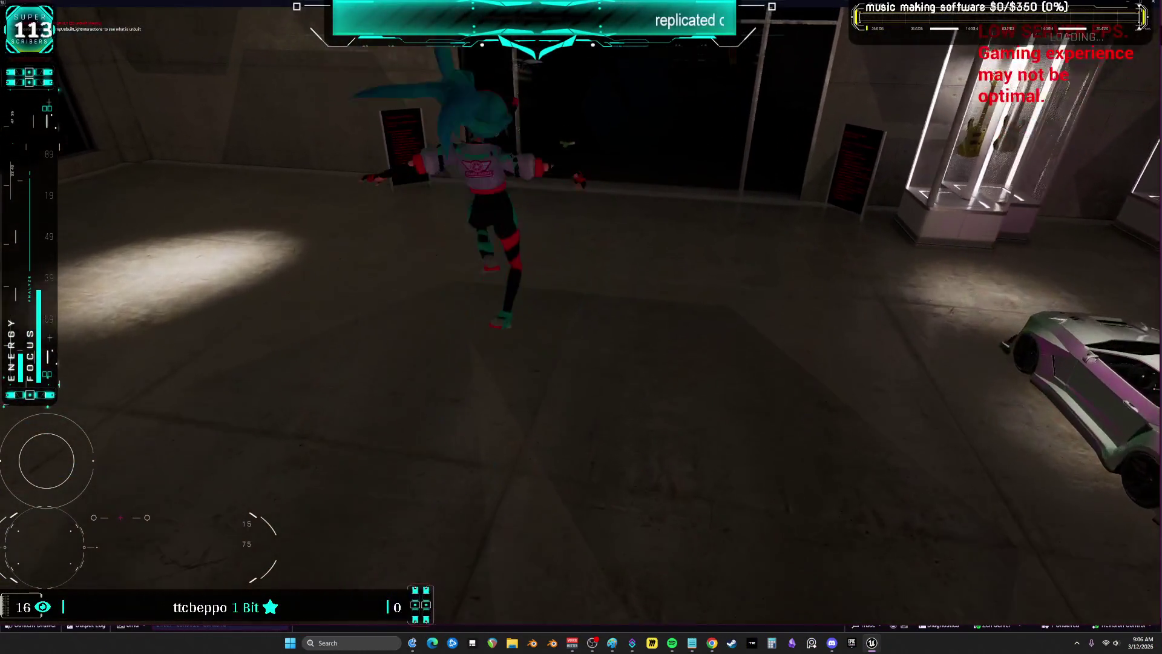
key("w")
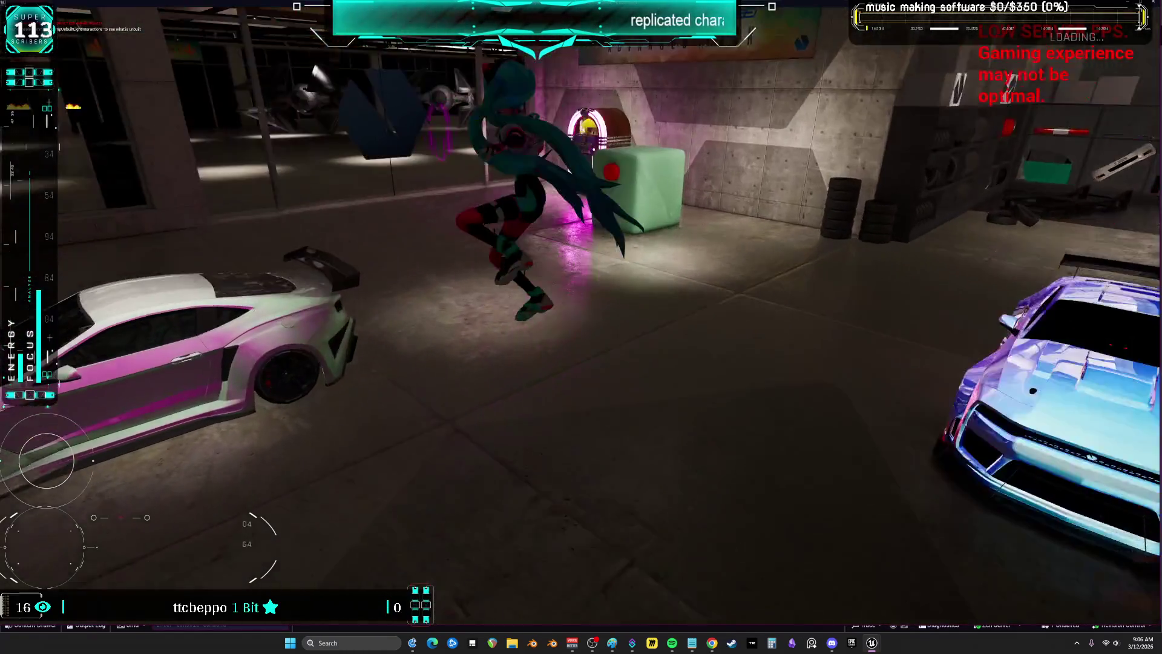
key("w")
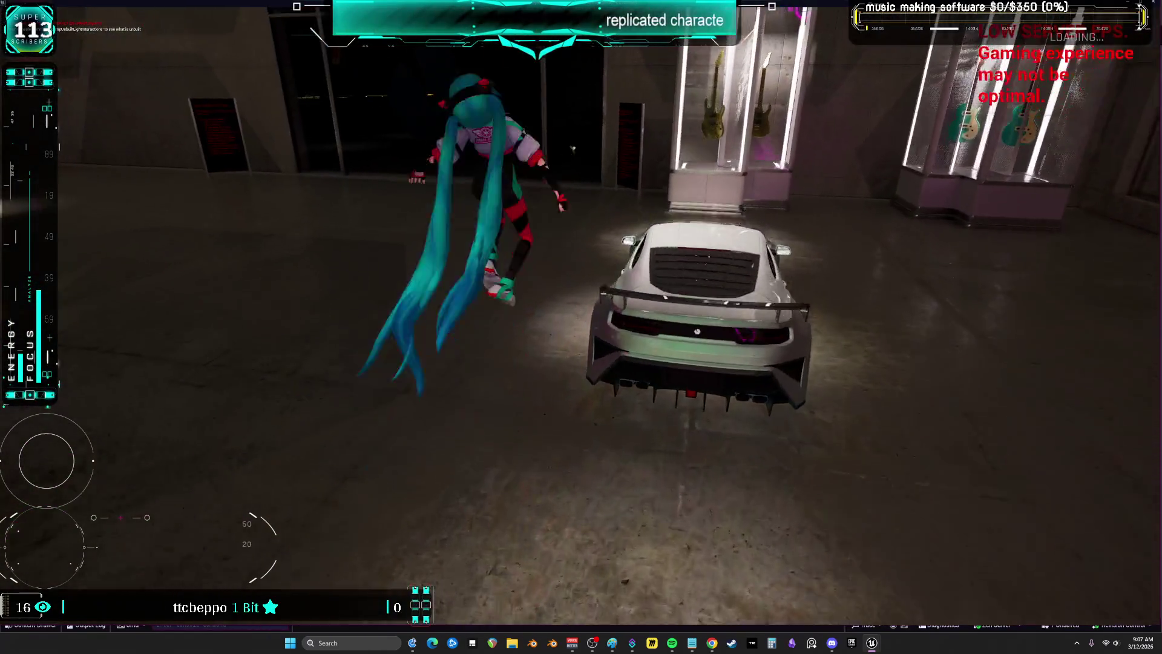
key("alt+Tab")
key("Escape")
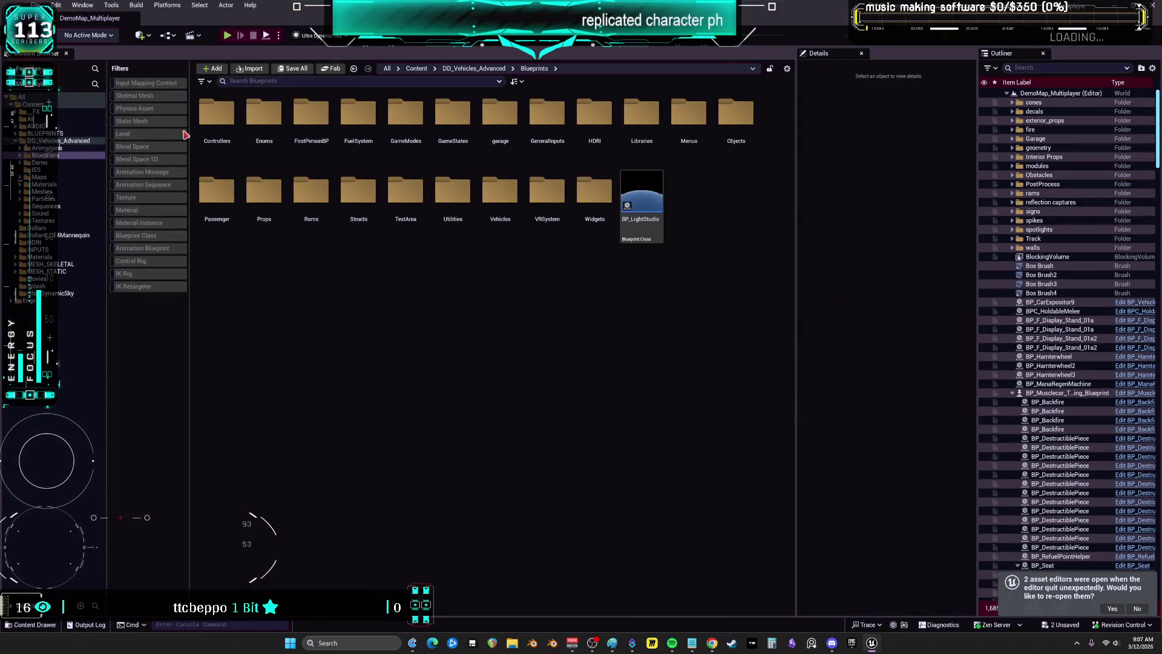
Filter the Content Browser to Levels, open MultiplayerMainMenu choosing Don't Save, and play it
left_click(139, 134)
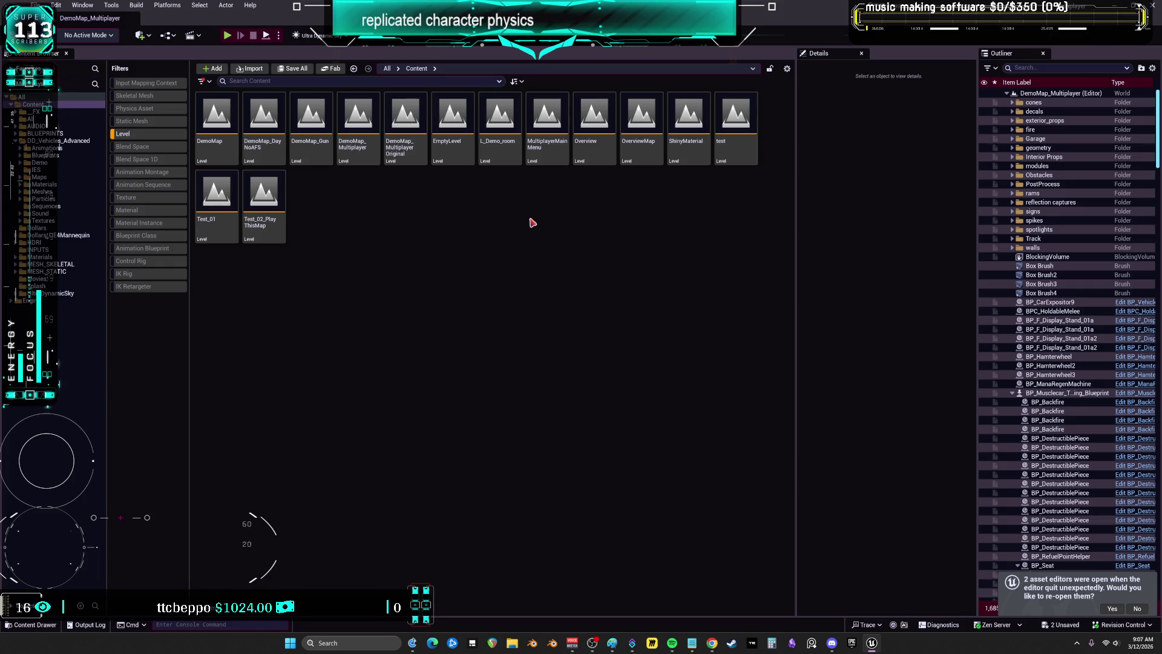
double_click(561, 161)
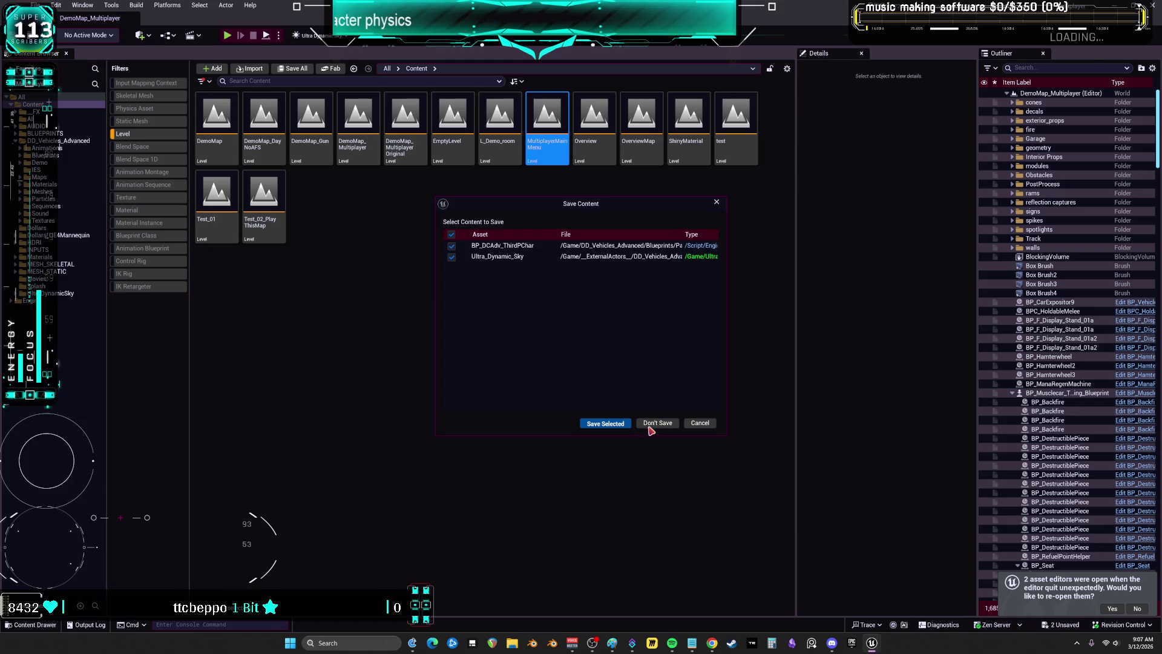
left_click(652, 425)
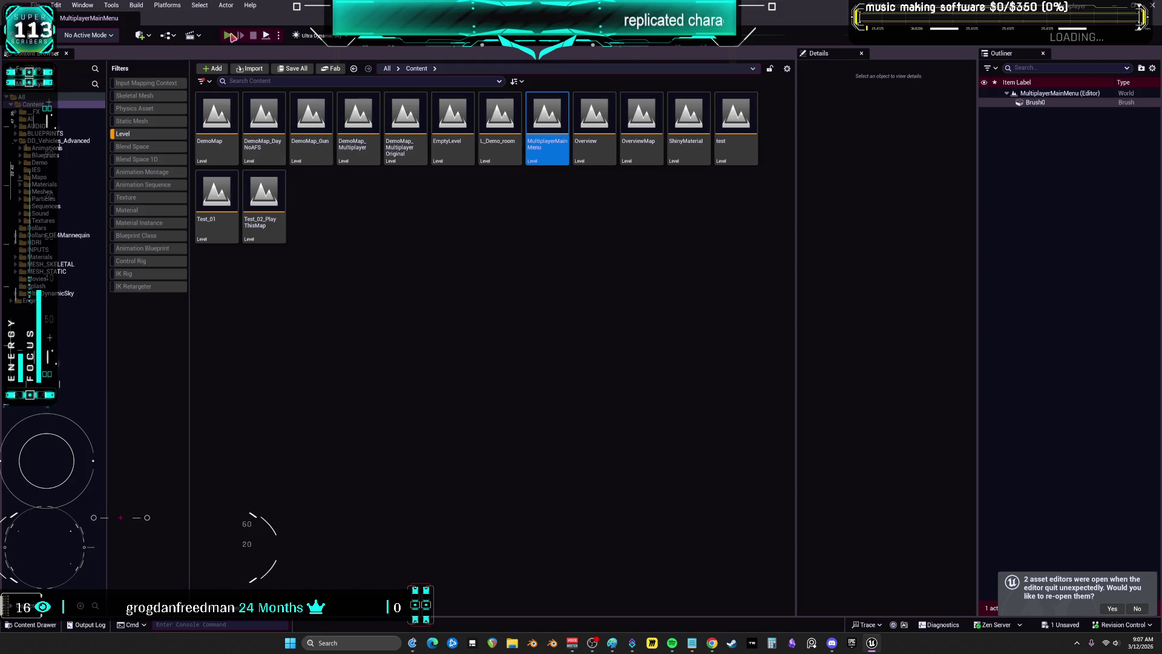
key("alt+p")
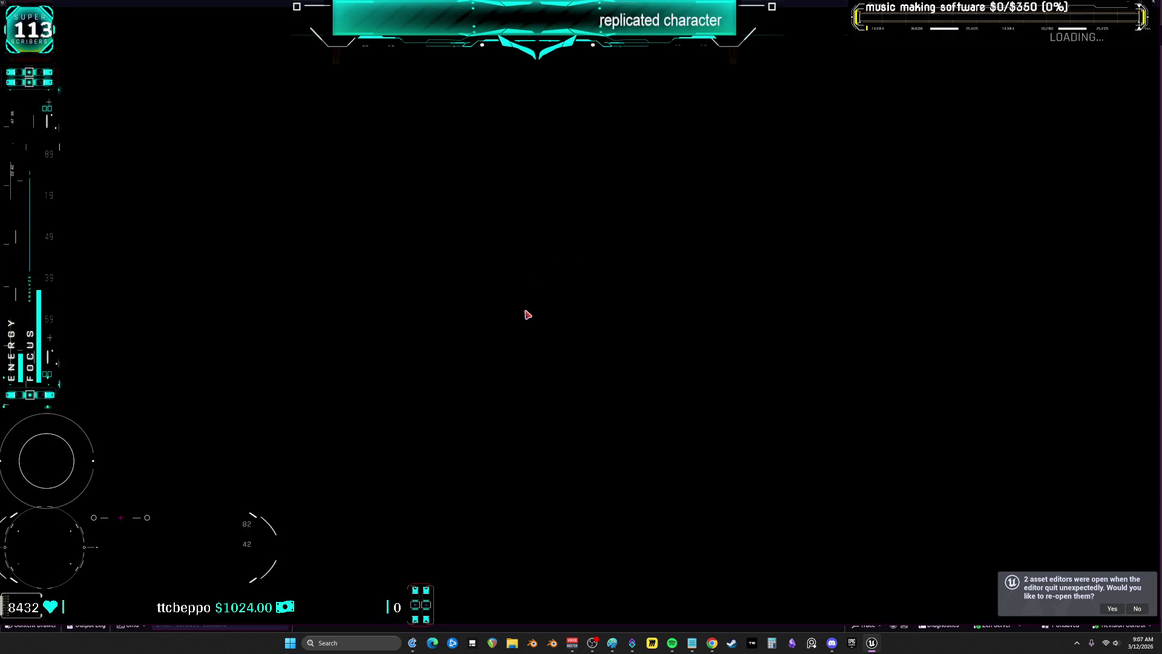
Toggle the session mode from LAN to INTERNET and click Play, which crashes the editor
left_click(583, 288)
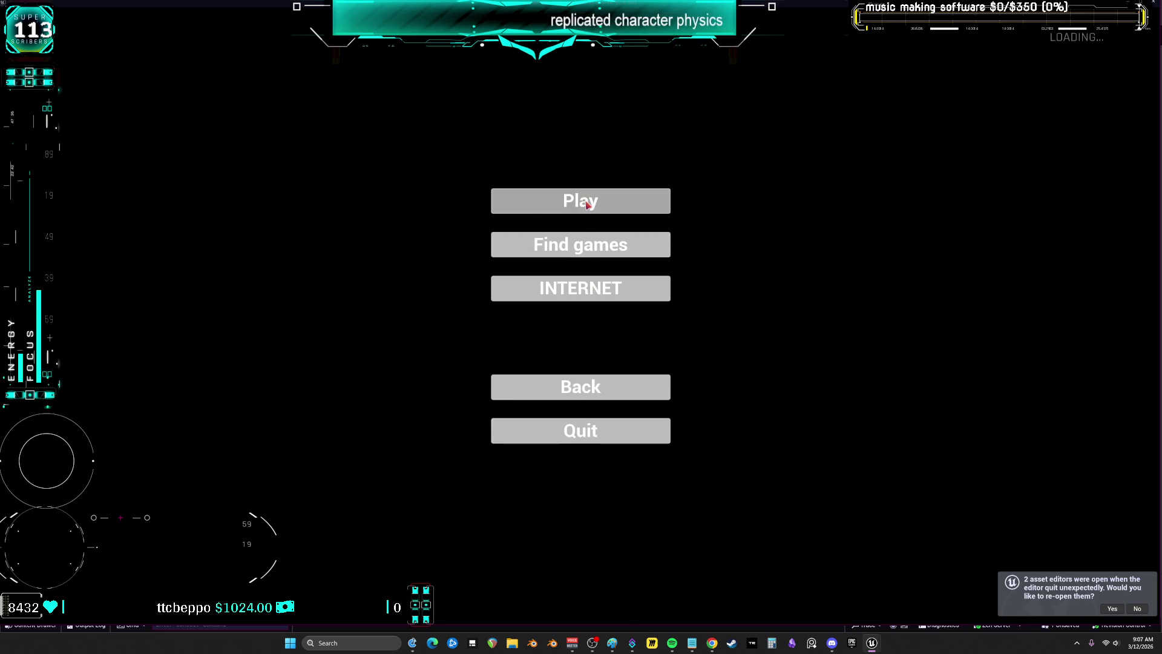
left_click(588, 204)
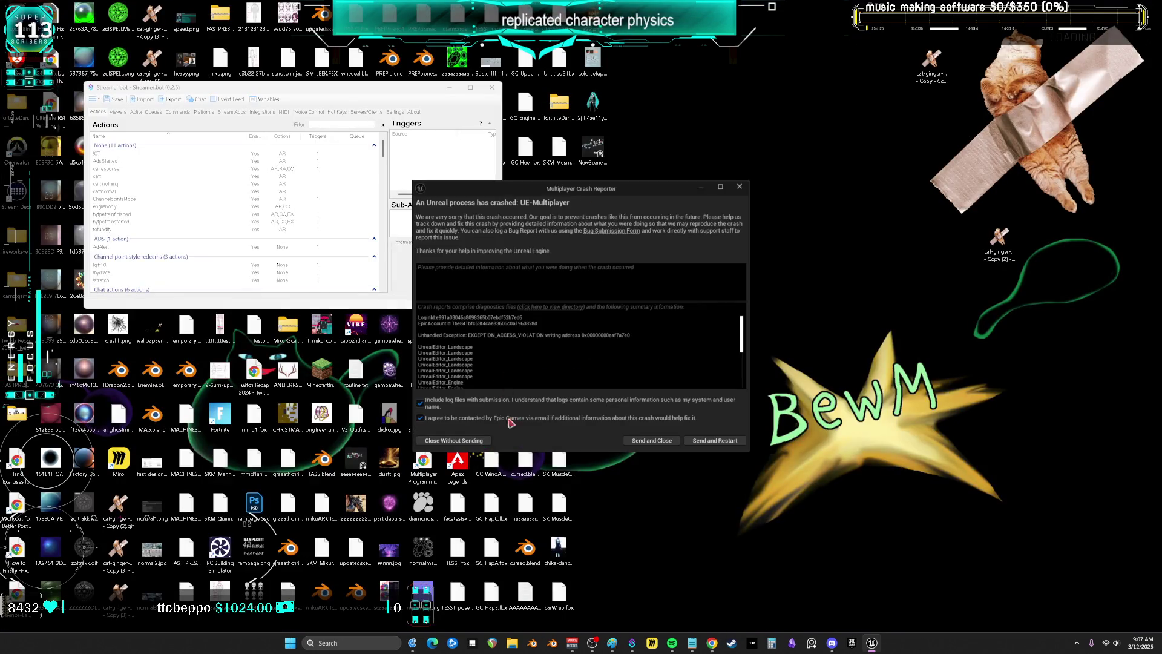
left_click(484, 442)
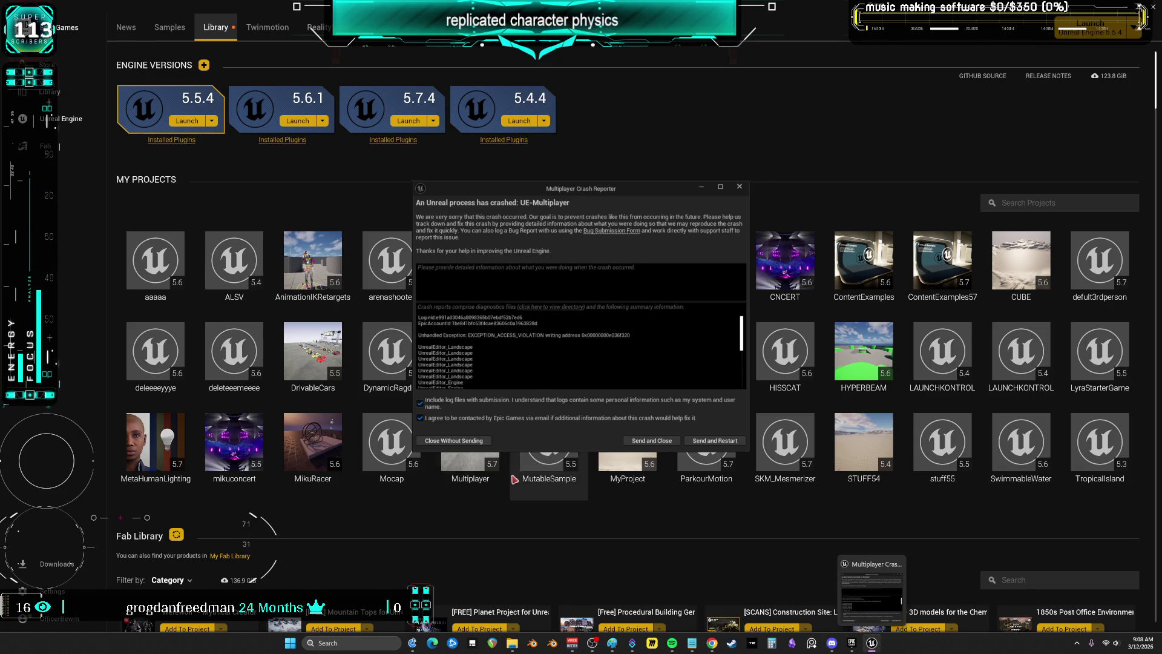
Close the Multiplayer Crash Reporter without sending the report
left_click(459, 442)
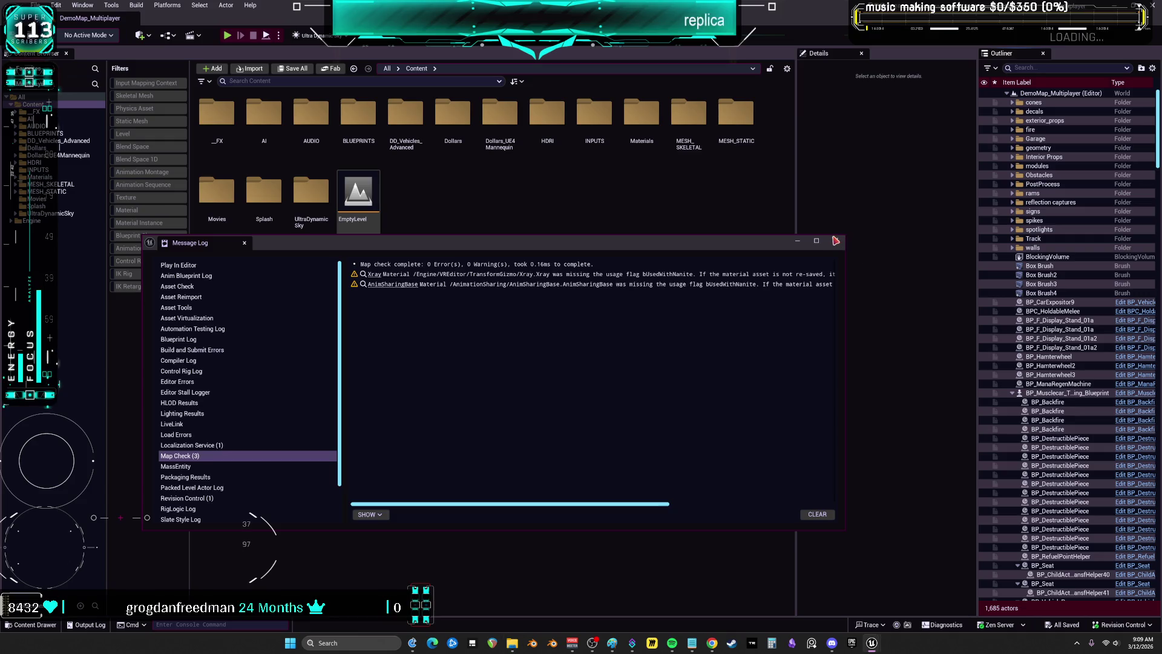
Open BP_DCAdv_ThirdPChar from DD_Vehicles_Advanced, with the Content Browser filtered to Blueprint Classes
left_click(835, 241)
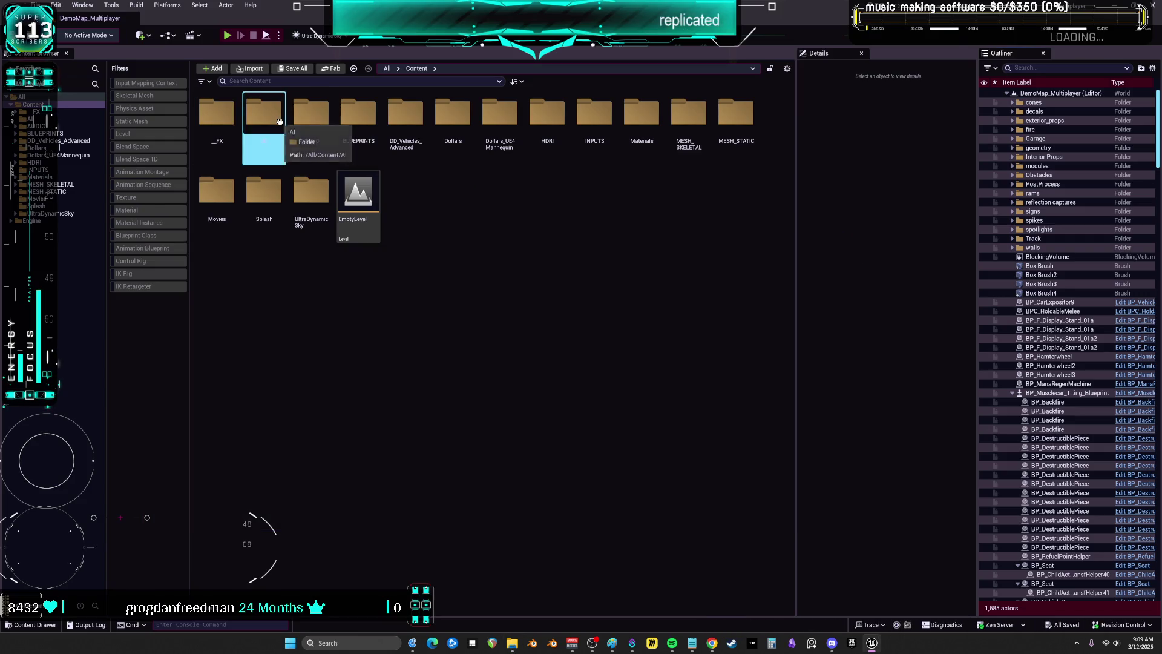
left_click(61, 141)
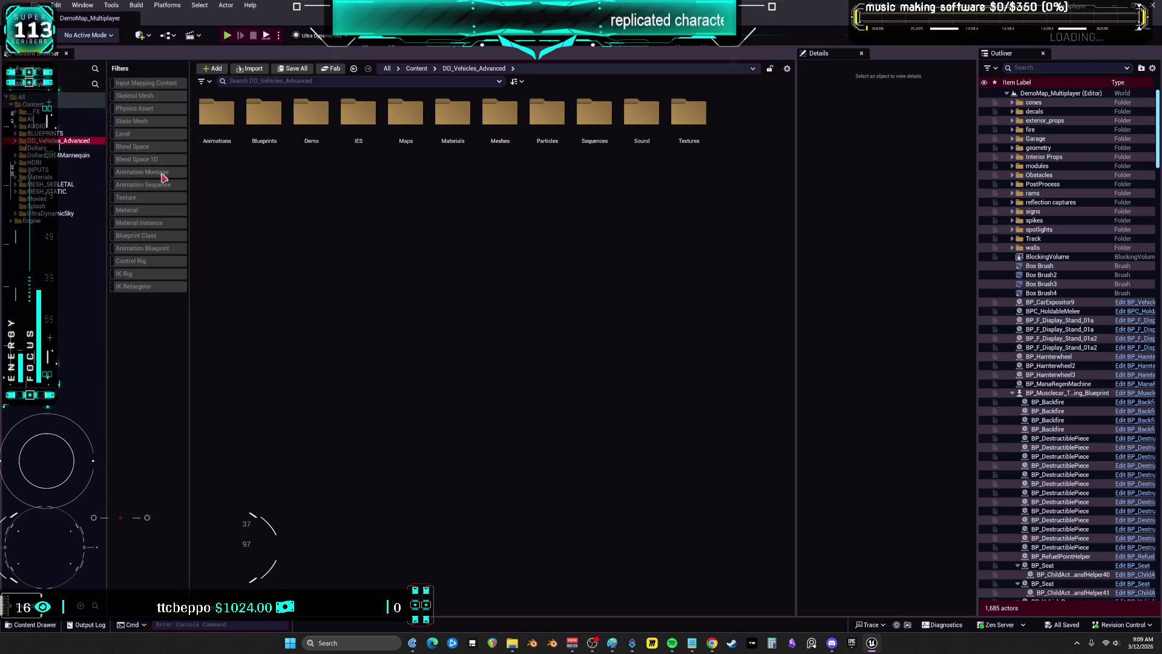
left_click(145, 236)
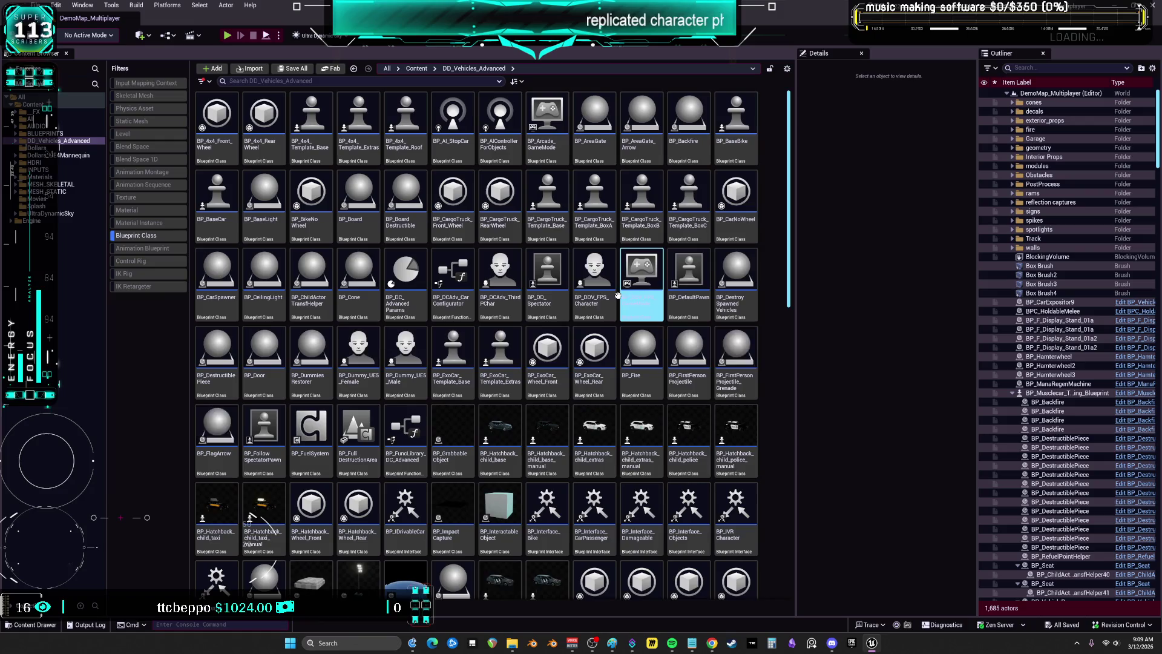
left_click(502, 283)
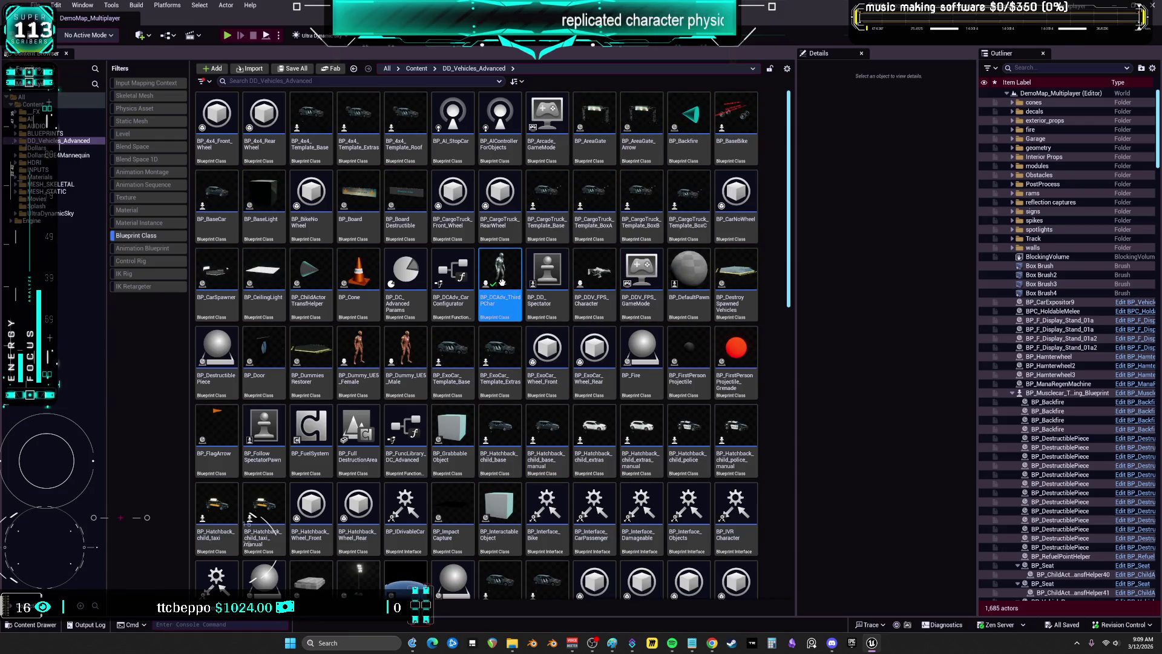
double_click(502, 283)
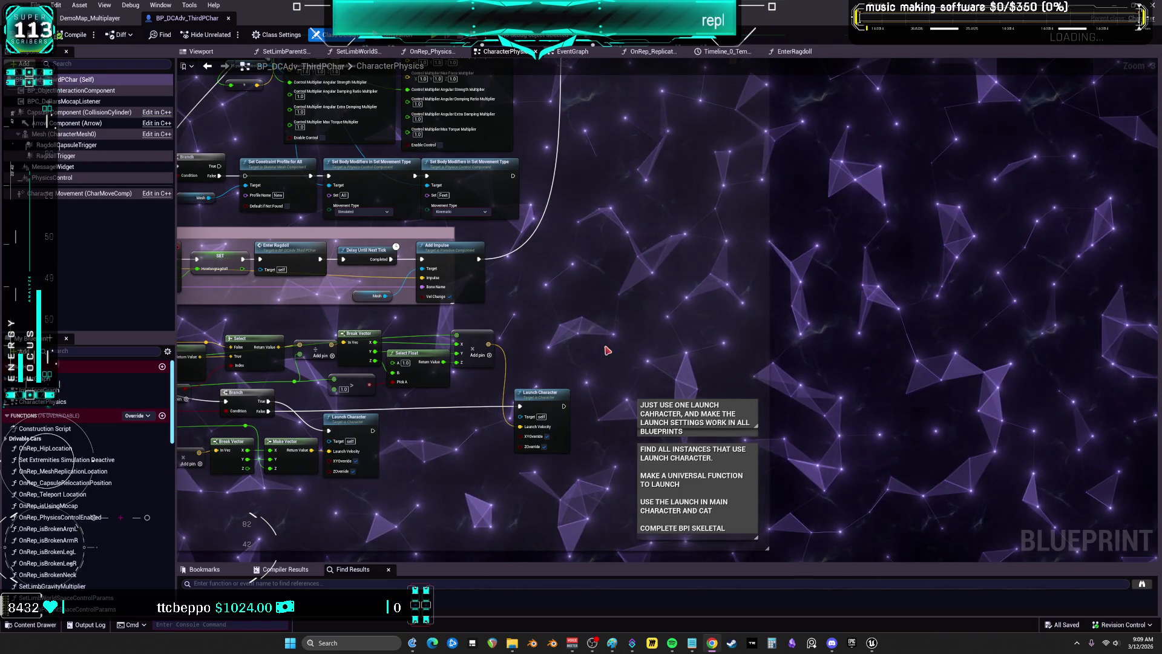
Move the large comment block lower in the CharacterPhysics graph and box-select a group of nodes
scroll(607, 350, "down", 2)
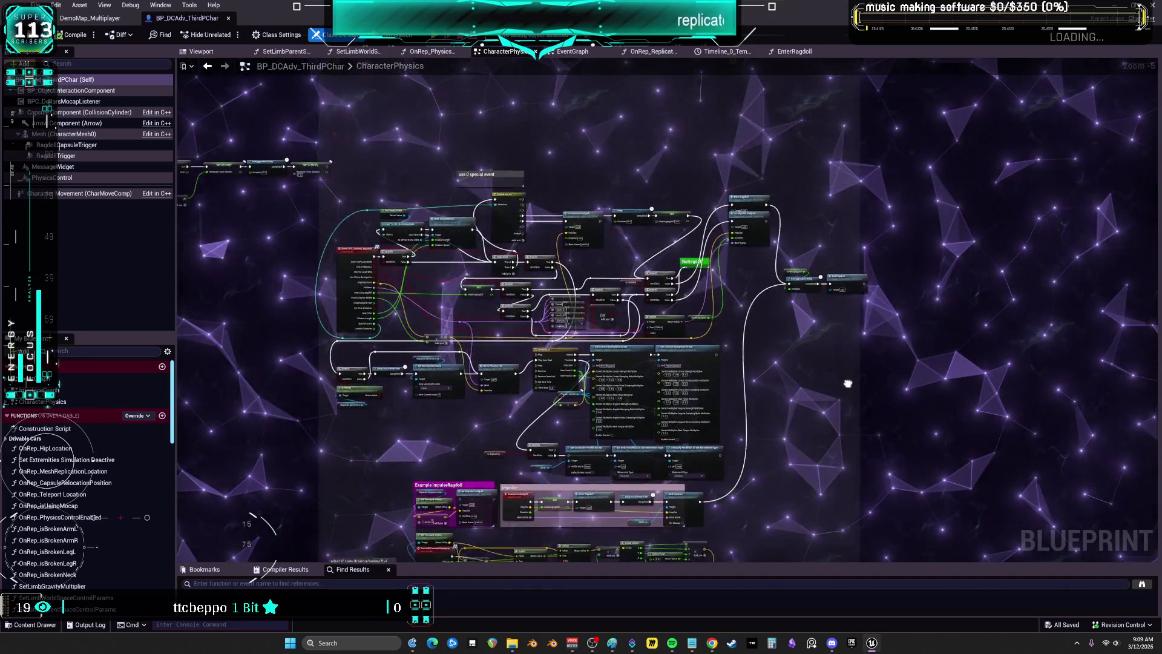
left_click_drag(484, 97, 519, 277)
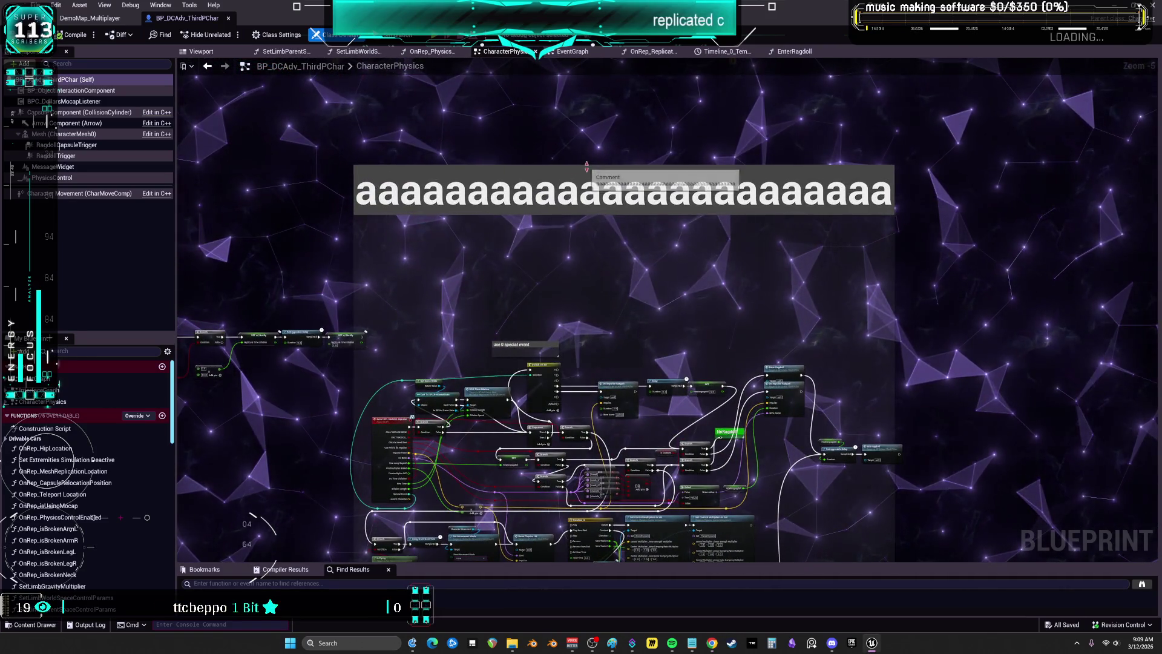
left_click_drag(587, 166, 579, 270)
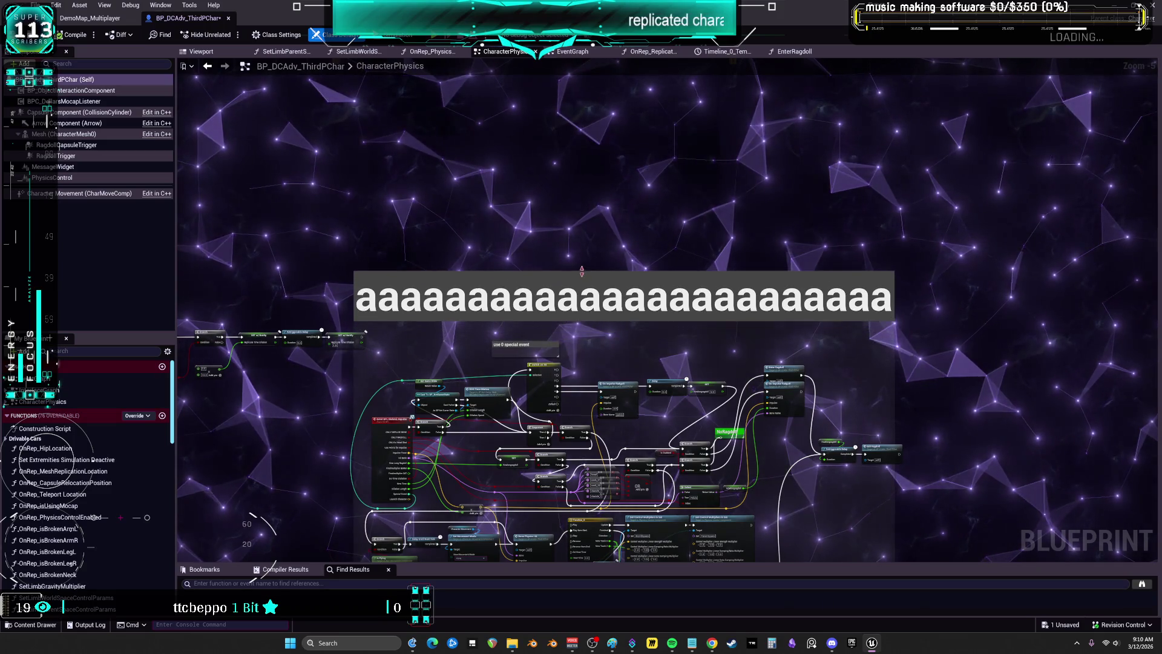
left_click_drag(248, 271, 460, 206)
left_click_drag(633, 310, 711, 302)
Pan over to the ragdoll nodes and shift the NoRagdoll node to the right
left_click_drag(825, 287, 807, 326)
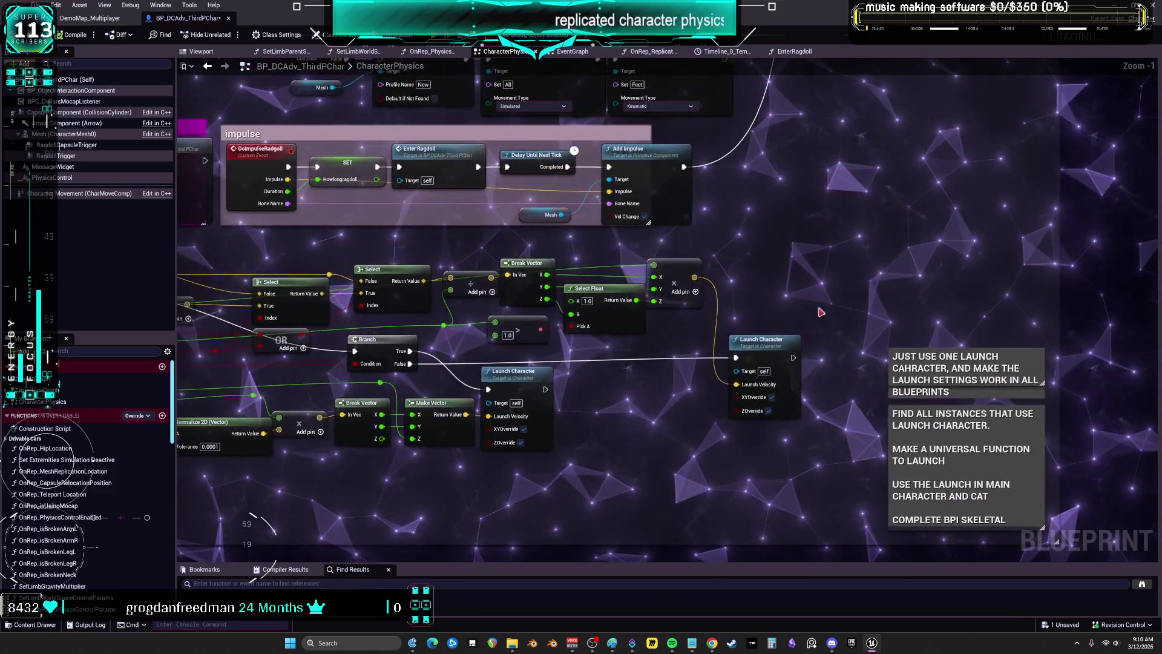
scroll(822, 292, "up", 5)
left_click_drag(621, 306, 605, 400)
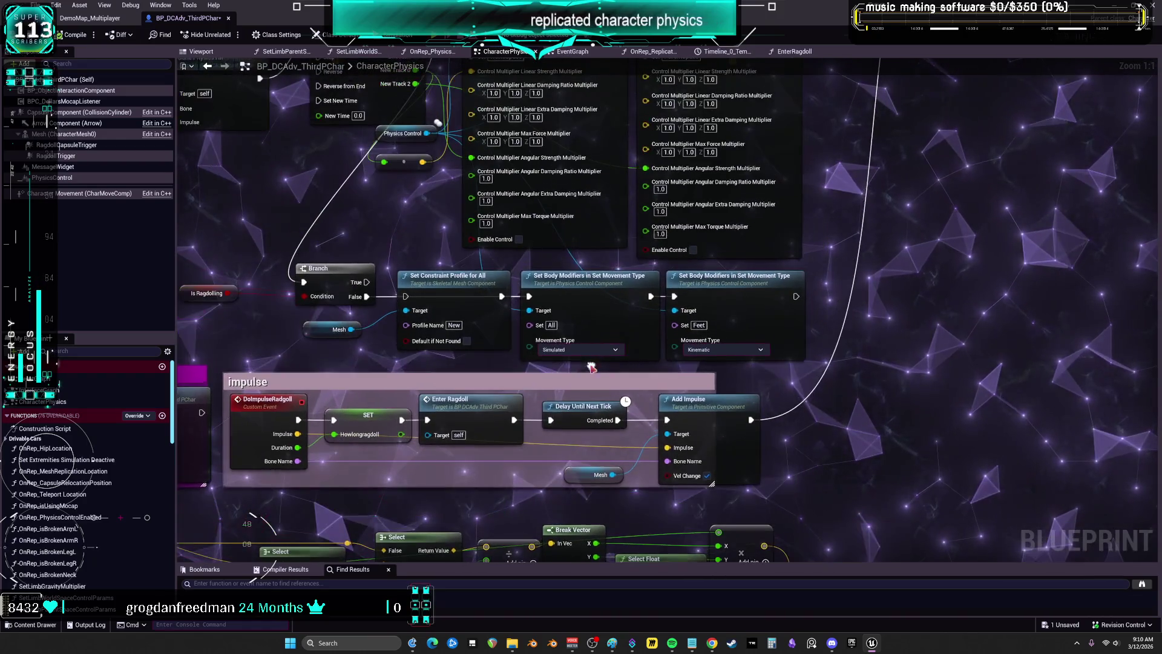
left_click_drag(660, 72, 653, 206)
mouse_move(653, 119)
left_mouse_down()
mouse_move(656, 240)
mouse_move(635, 286)
mouse_move(630, 404)
mouse_move(578, 469)
left_mouse_up()
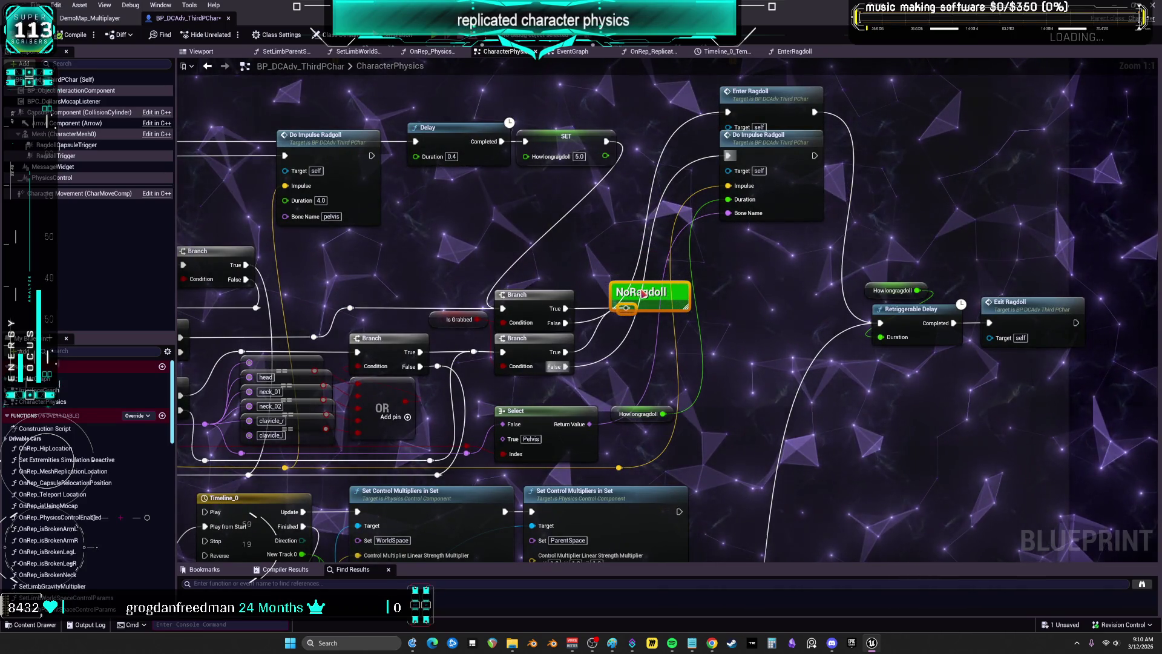
left_click_drag(644, 293, 744, 294)
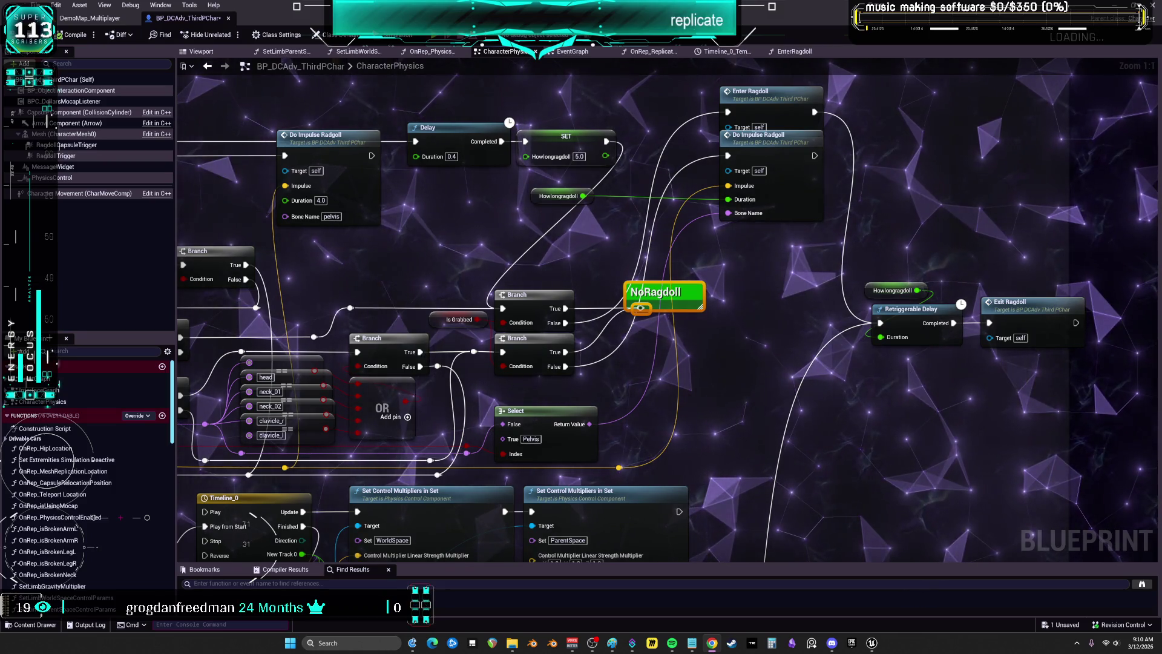
Zoom out over the CharacterPhysics graph and select the InitializePhysicalAnimation event node
scroll(884, 173, "down", 3)
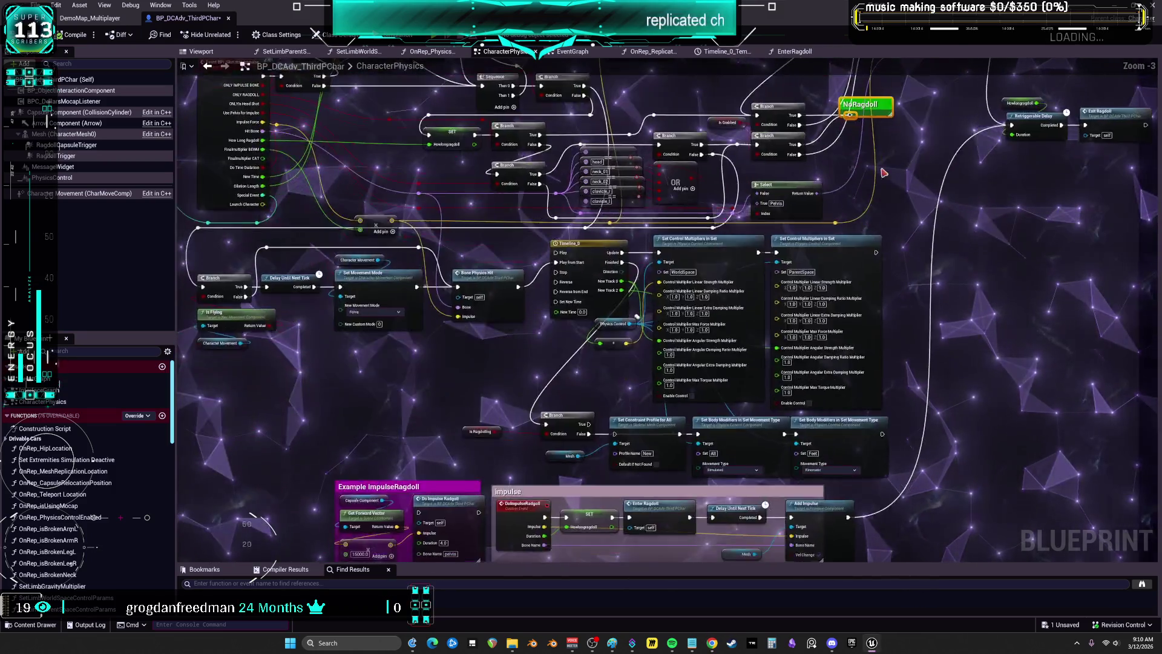
scroll(883, 174, "down", 2)
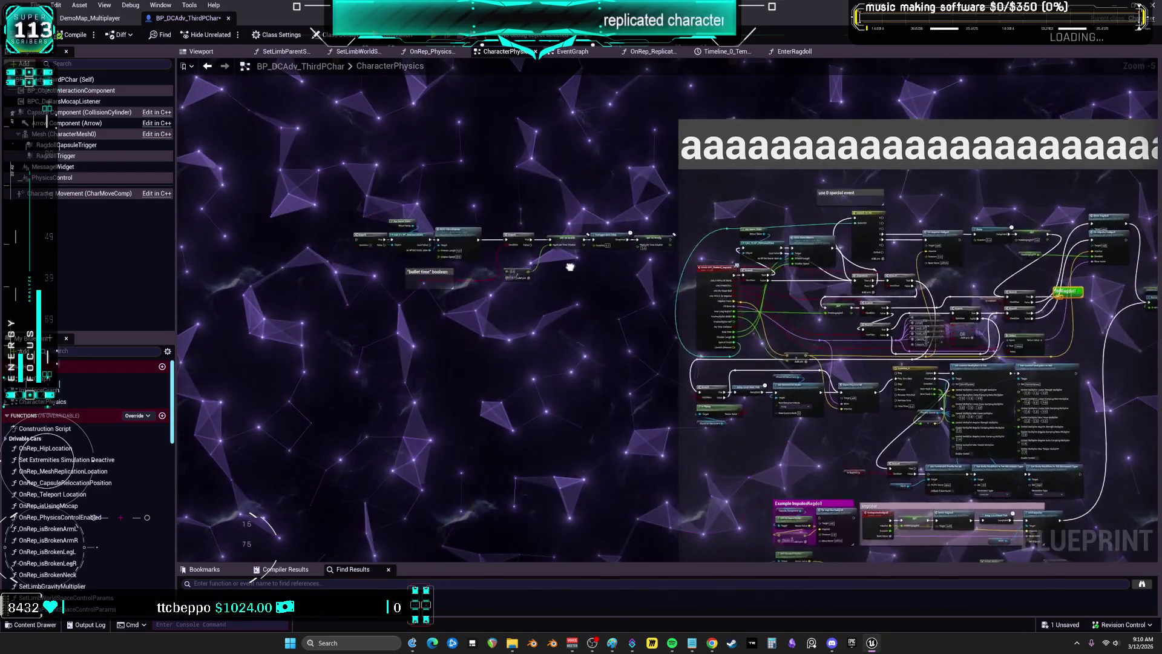
left_click_drag(569, 267, 412, 238)
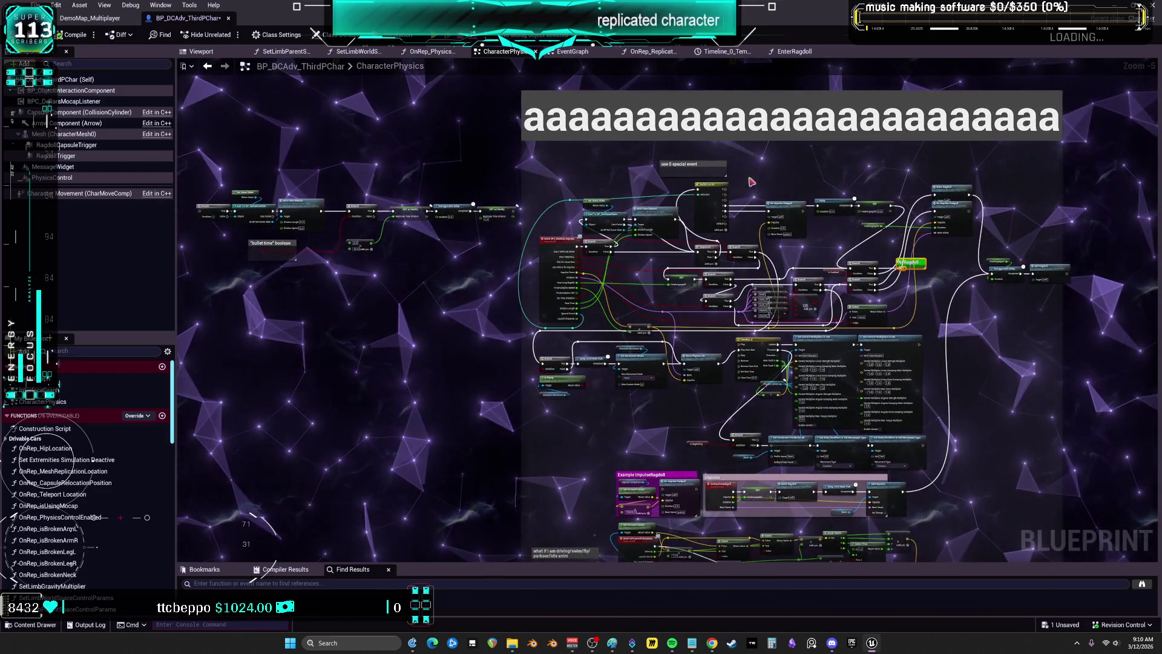
scroll(412, 255, "down", 5)
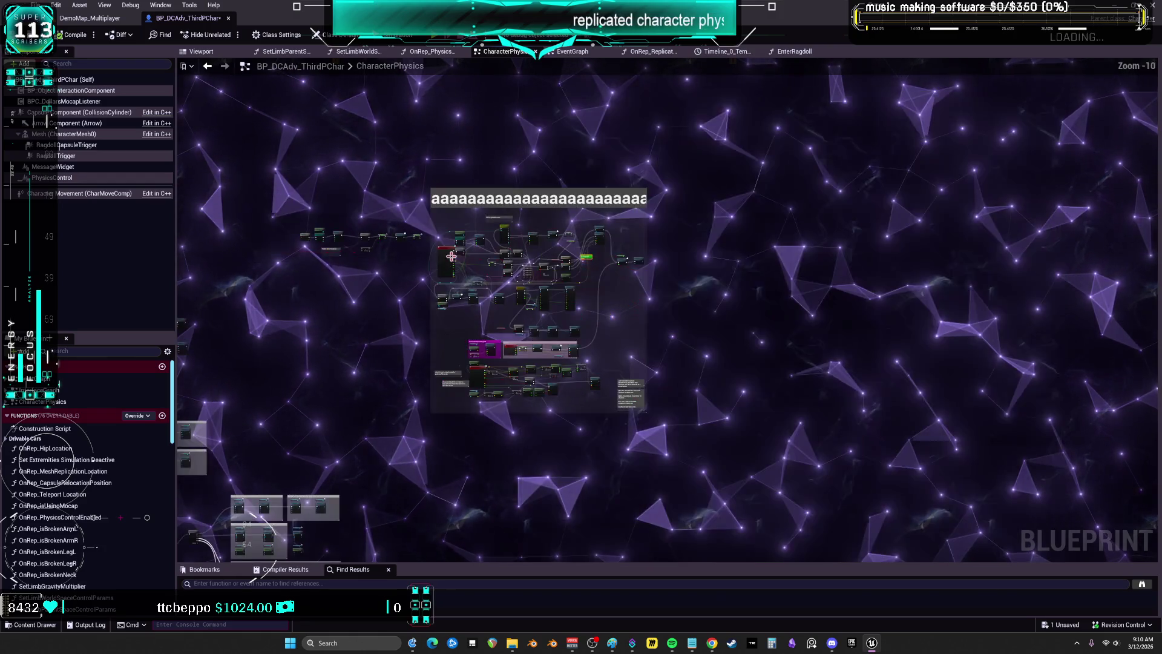
scroll(487, 339, "up", 6)
left_click_drag(485, 407, 510, 299)
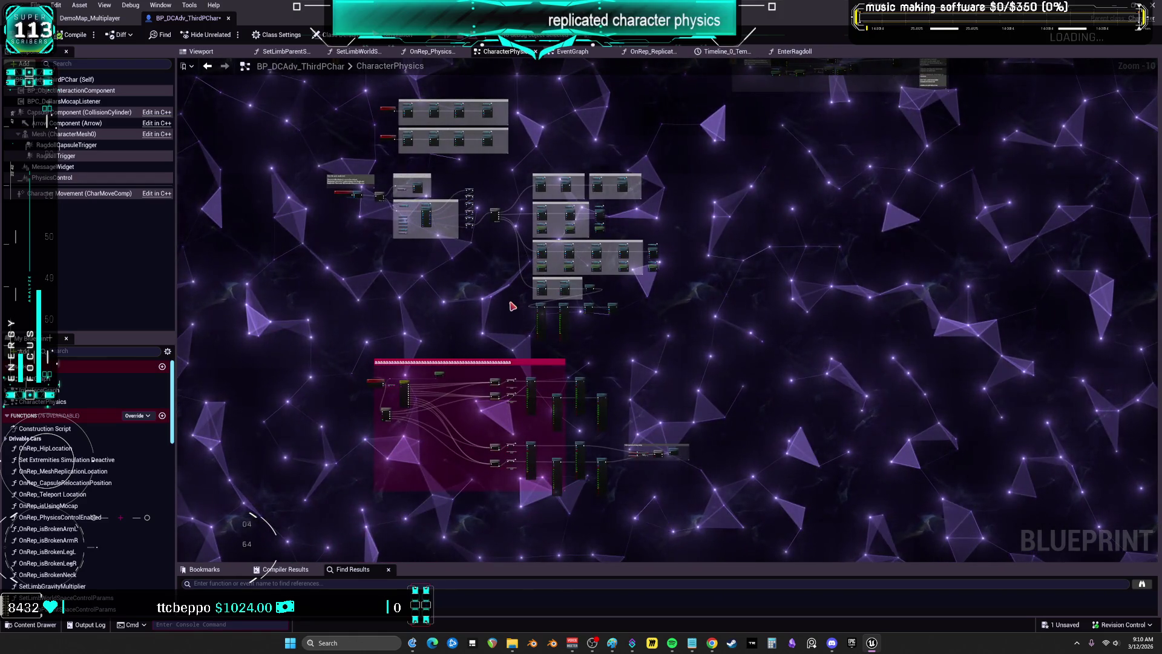
scroll(391, 284, "up", 10)
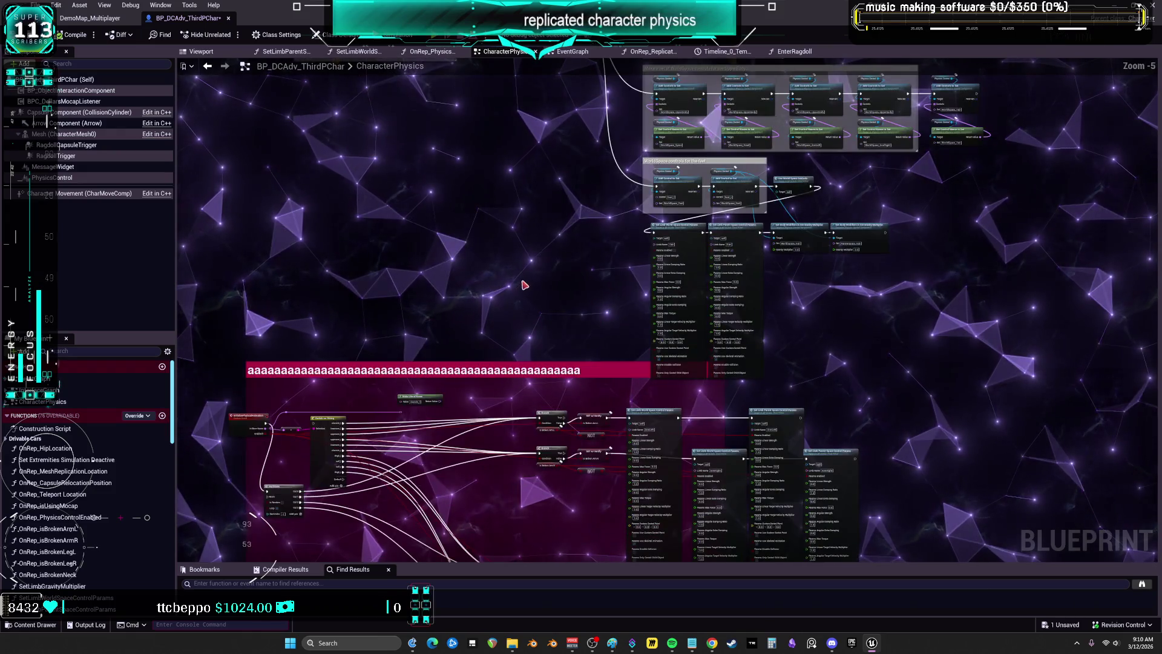
mouse_move(391, 284)
left_mouse_down()
mouse_move(649, 209)
mouse_move(721, 211)
left_mouse_up()
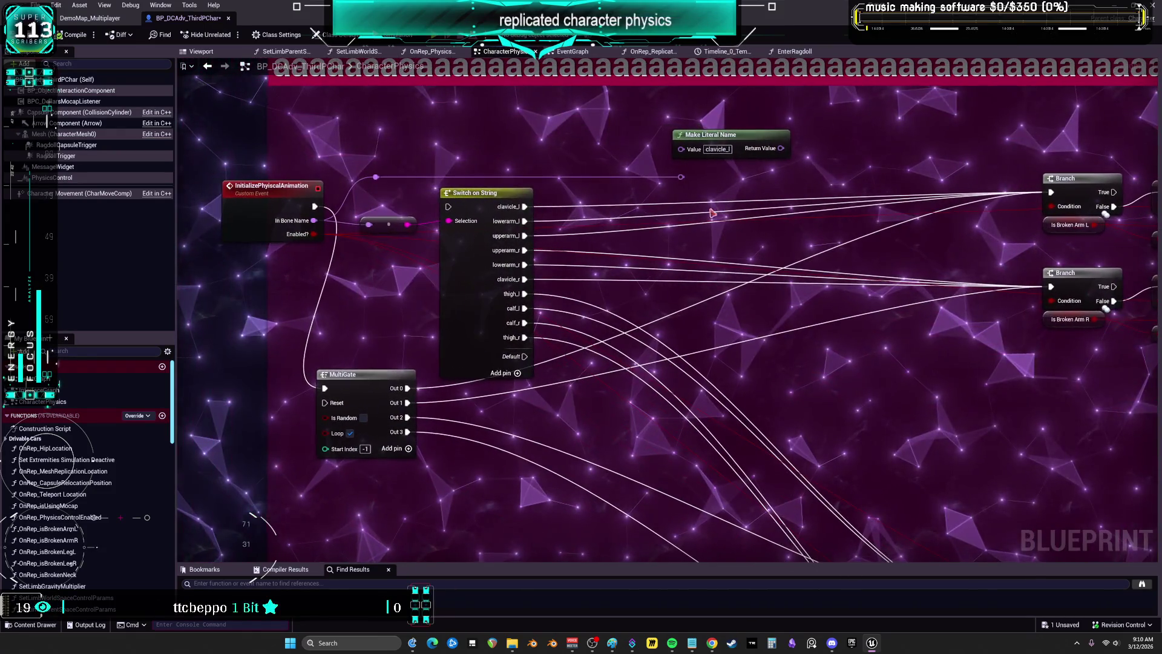
left_click_drag(270, 185, 365, 243)
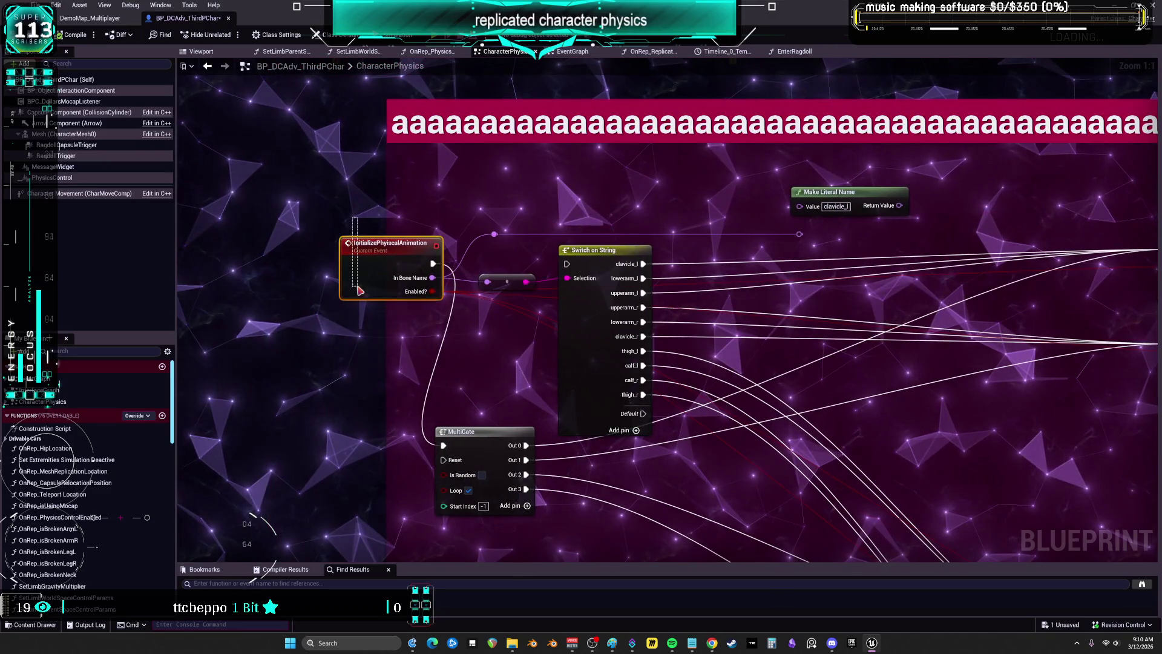
left_click_drag(359, 290, 361, 262)
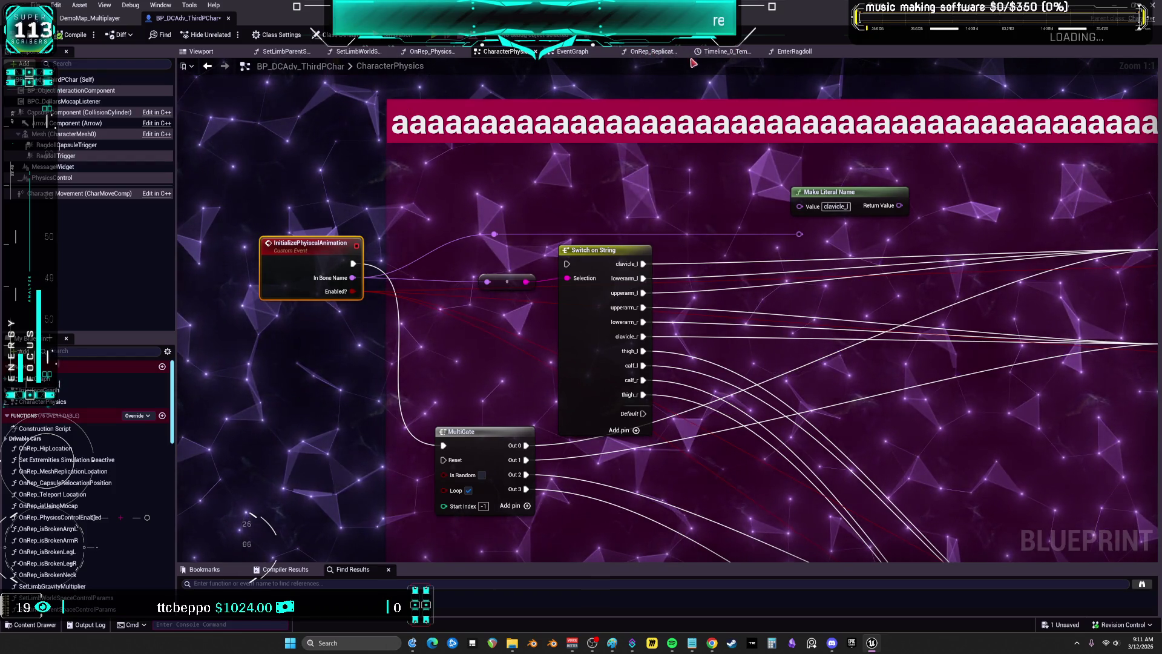
Leave CharacterPhysics through OnRep_PhysicsControlEnabled and open the character's EventGraph
left_click(811, 54)
left_click(426, 52)
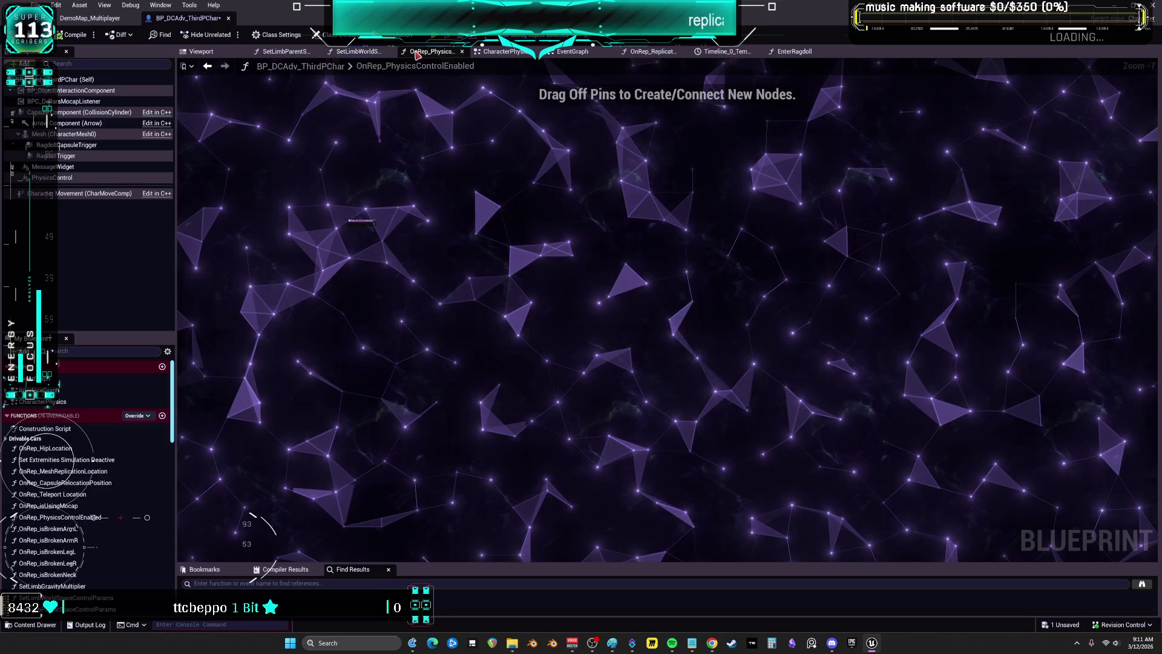
double_click(85, 376)
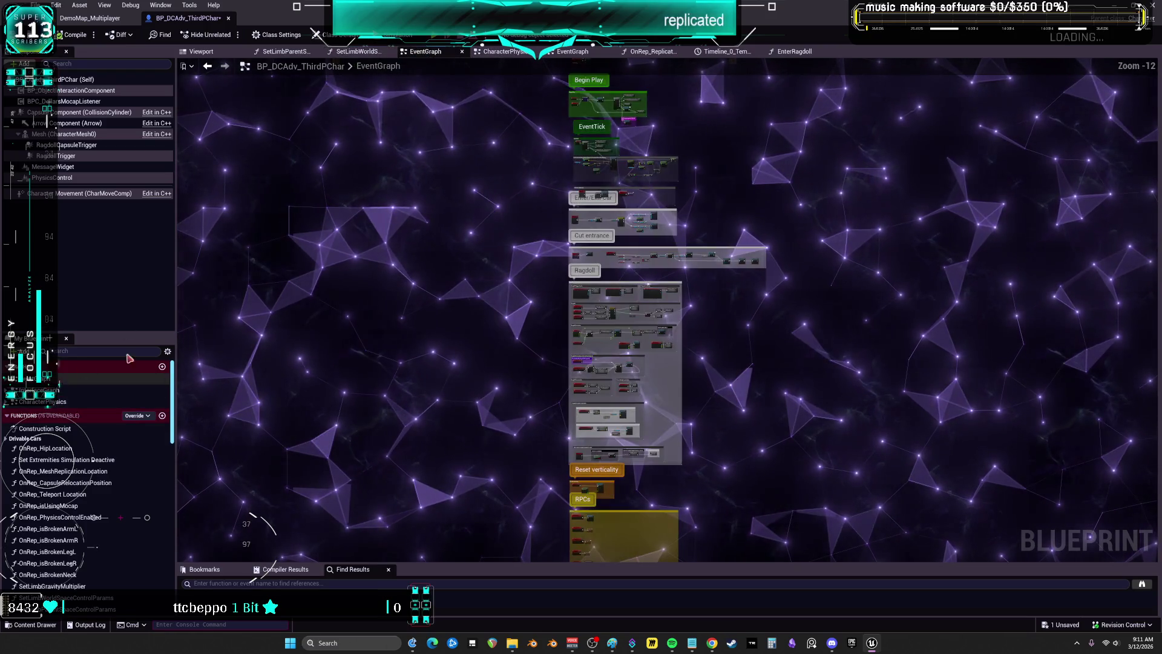
Zoom into the Ragdoll section, preview its collapsed nodes, and select the RagdollTrigger begin-overlap event
scroll(493, 370, "up", 12)
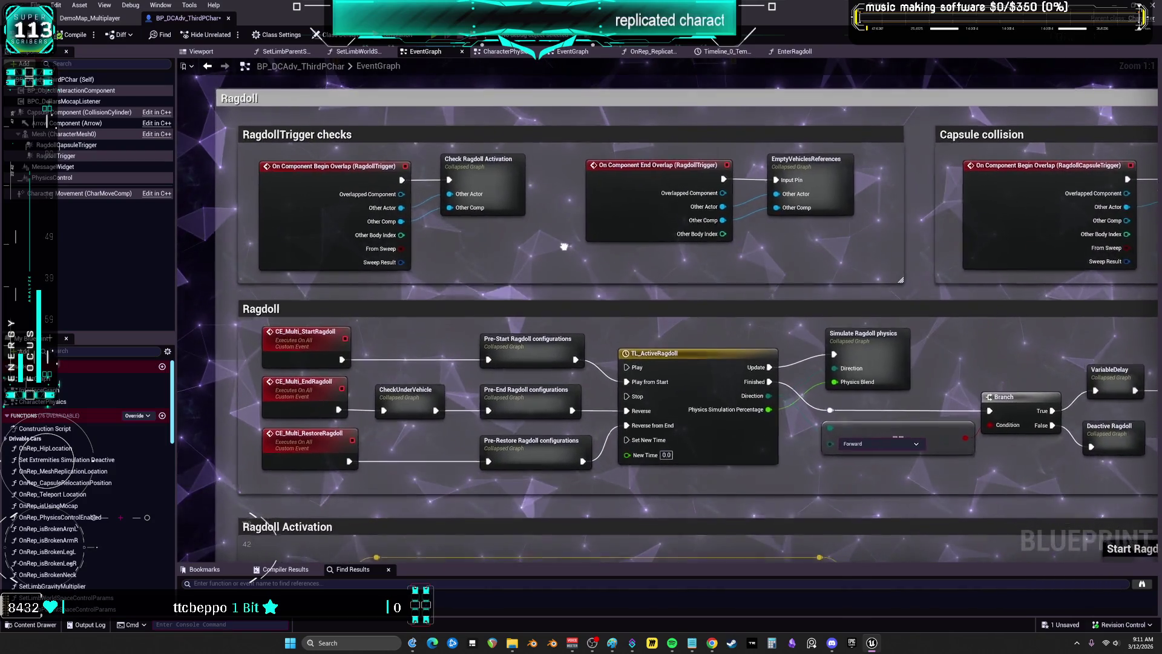
mouse_move(572, 267)
left_mouse_down()
mouse_move(517, 228)
mouse_move(510, 208)
left_mouse_up()
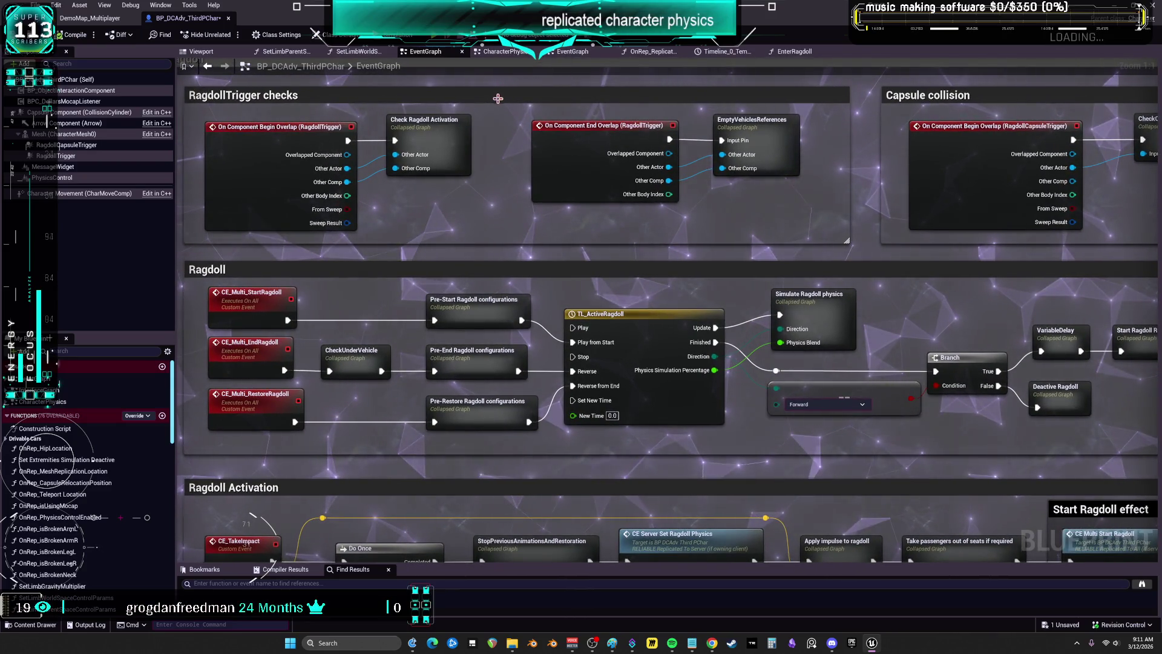
mouse_move(469, 150)
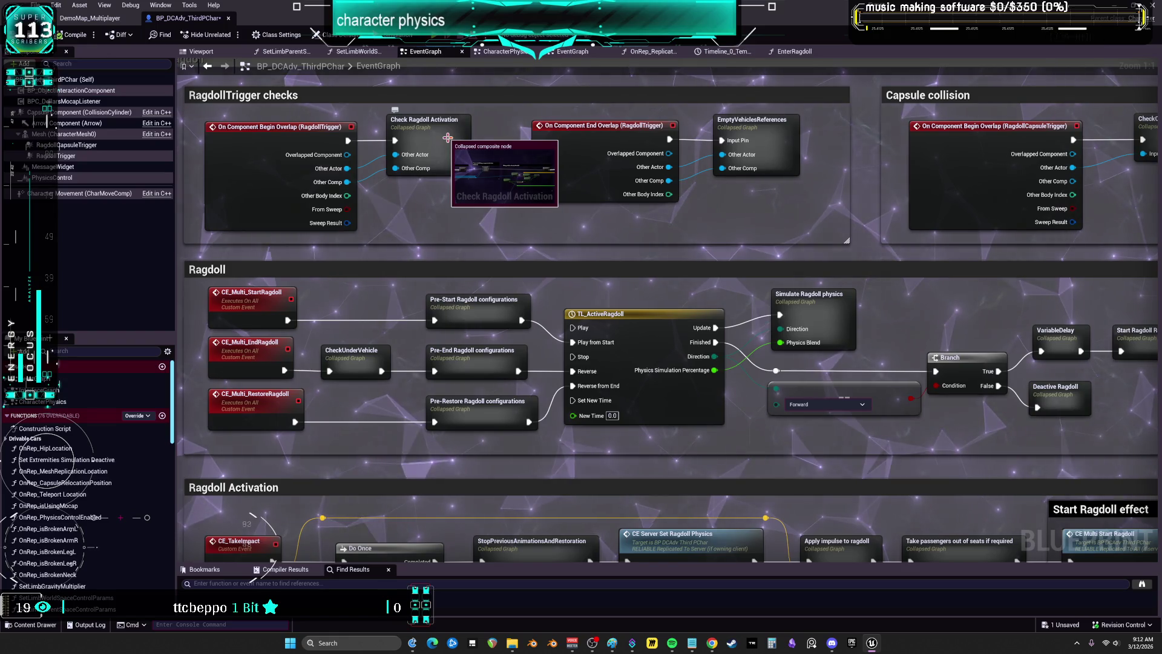
scroll(448, 138, "down", 3)
scroll(335, 209, "up", 3)
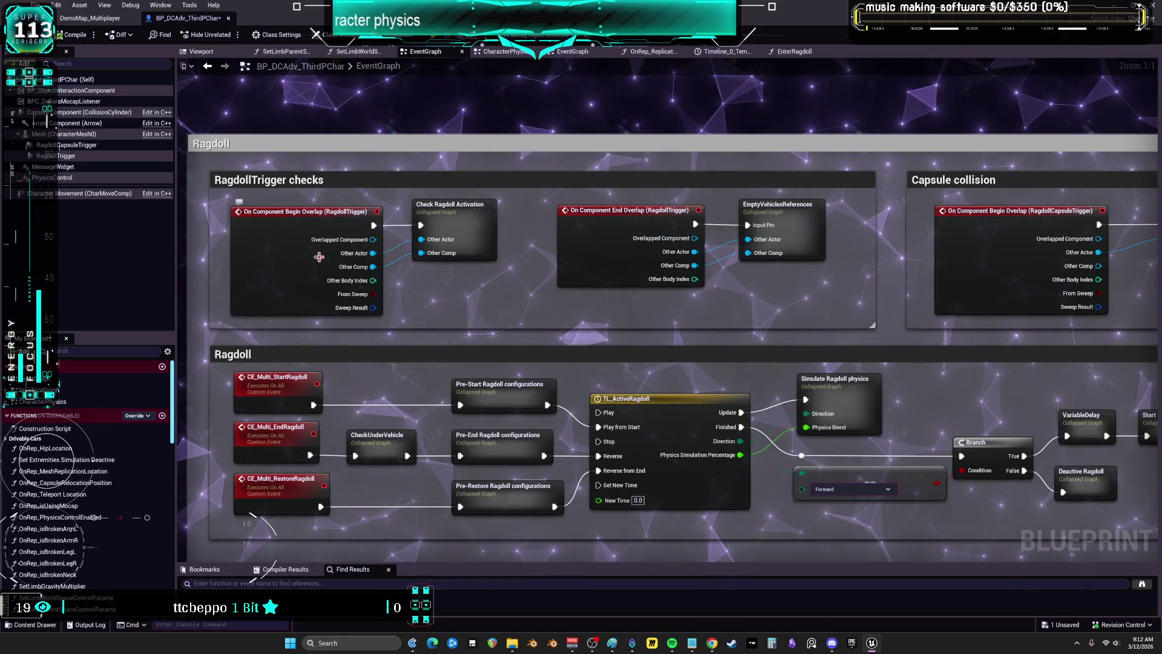
left_click(309, 222)
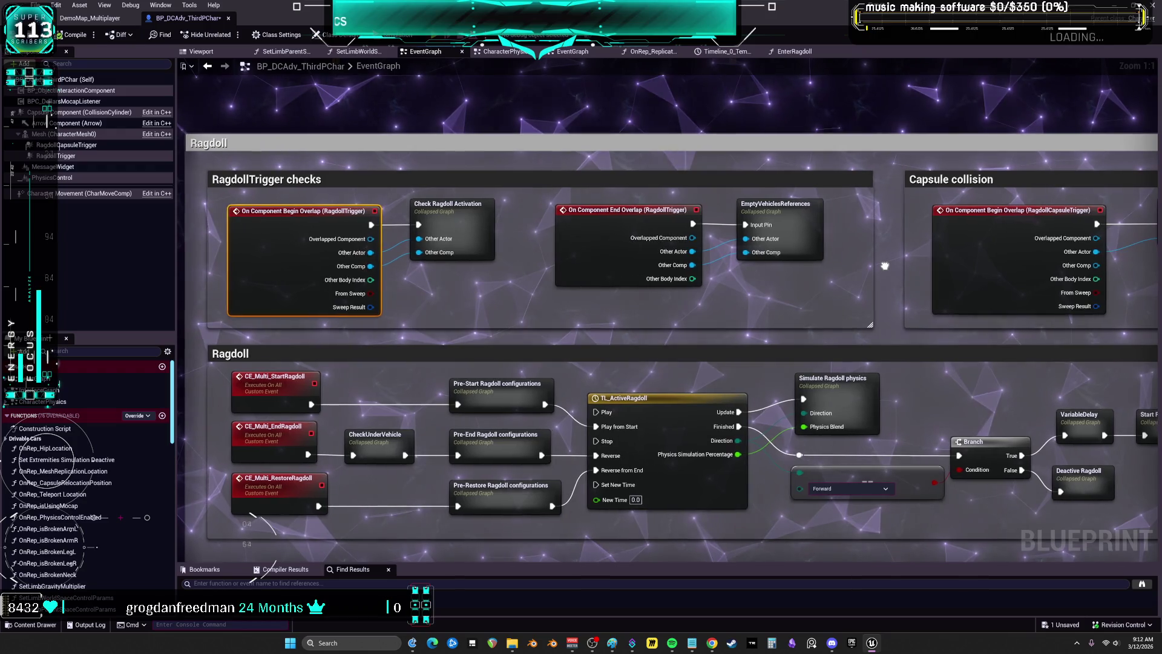
Find the Capsule collision section and open the CheckCapsuleCollisionDeactivation collapsed graph
left_click_drag(888, 267, 884, 265)
left_click_drag(551, 271, 460, 271)
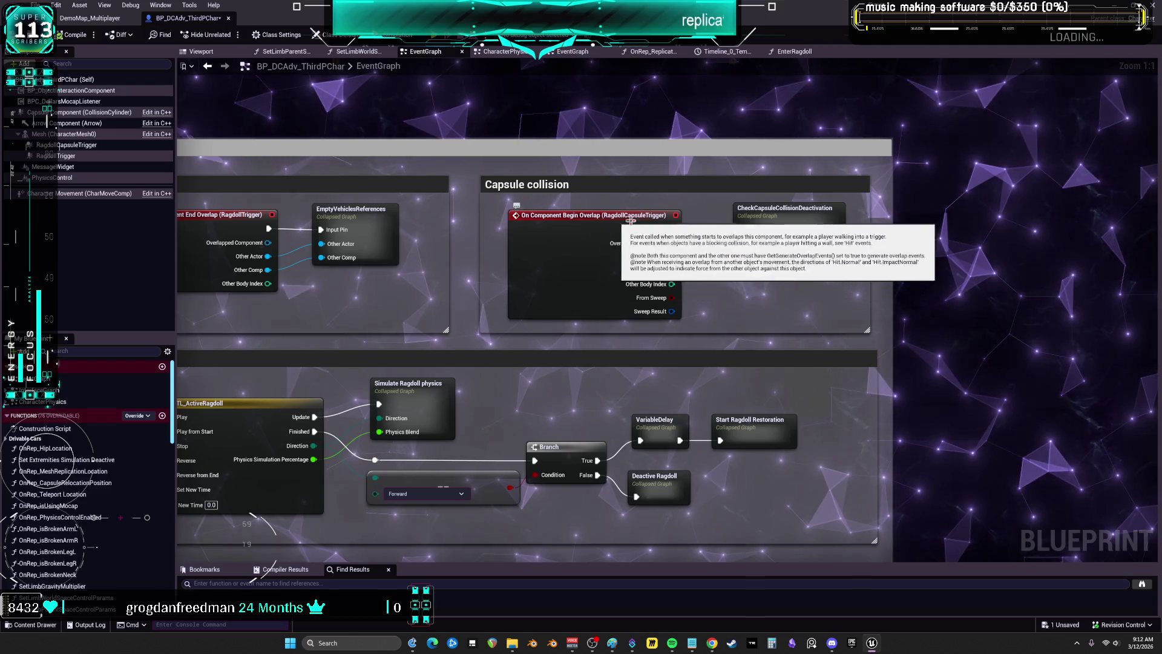
left_click(784, 236)
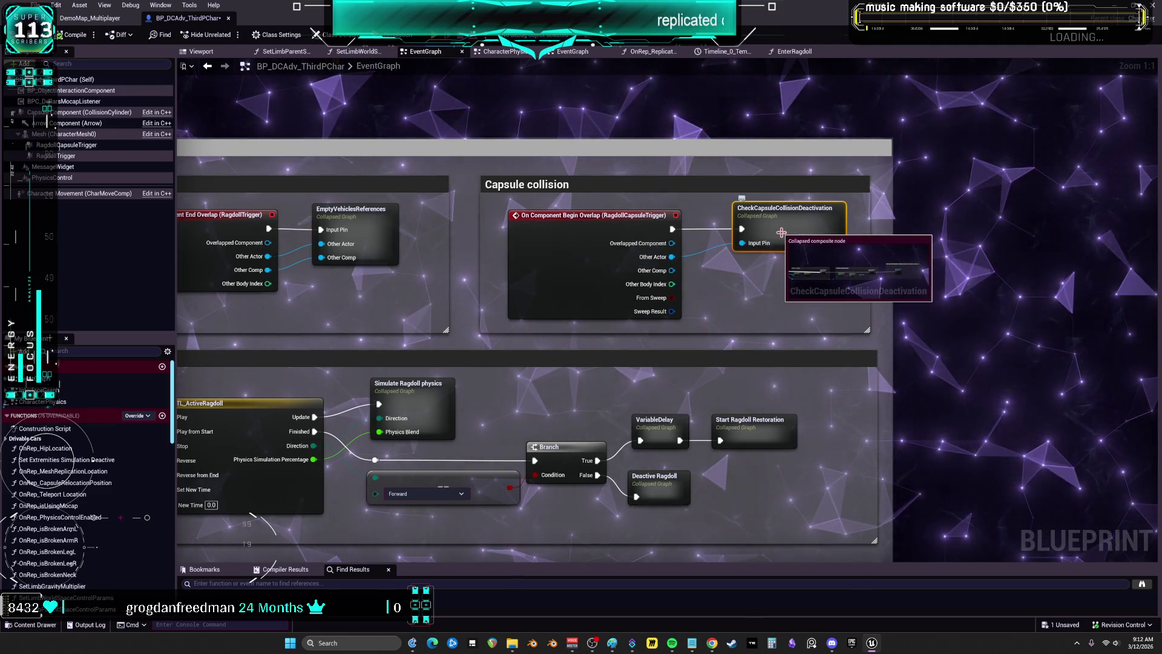
left_click_drag(419, 249, 815, 242)
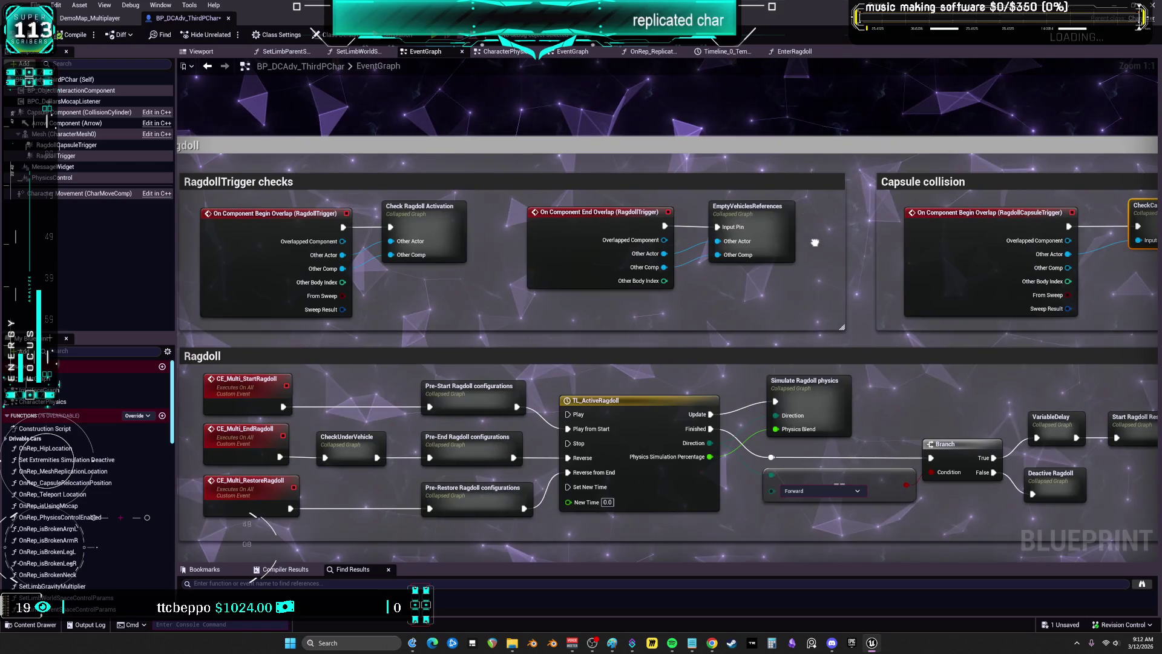
mouse_move(443, 225)
left_click_drag(1151, 198, 807, 217)
double_click(854, 239)
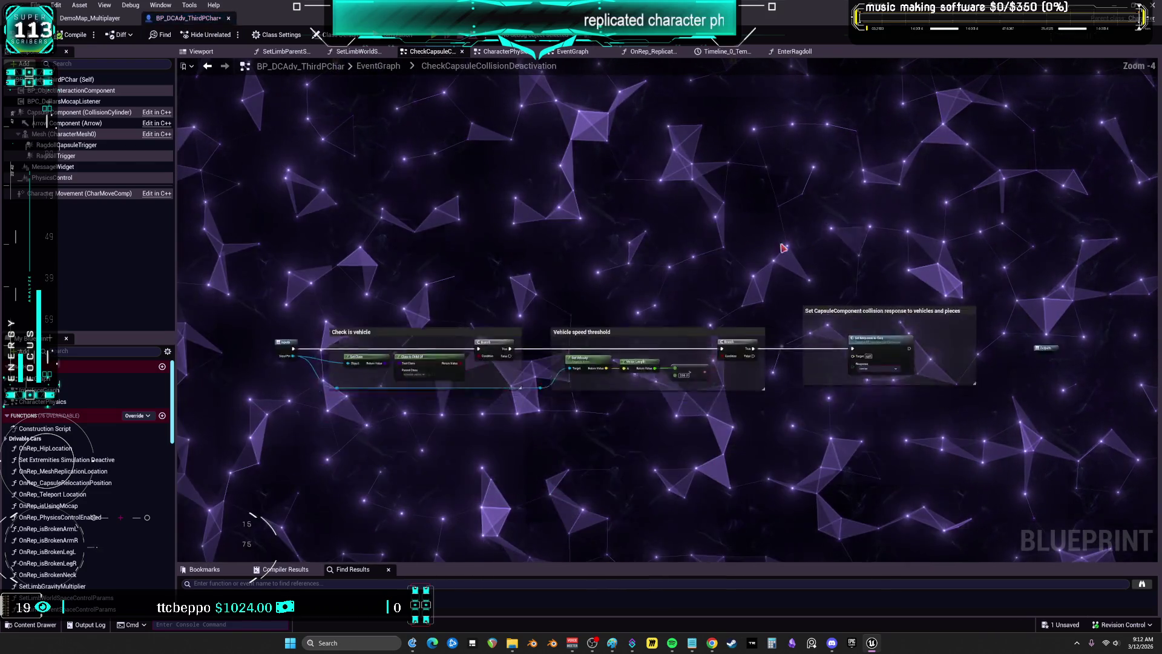
left_click_drag(943, 188, 366, 175)
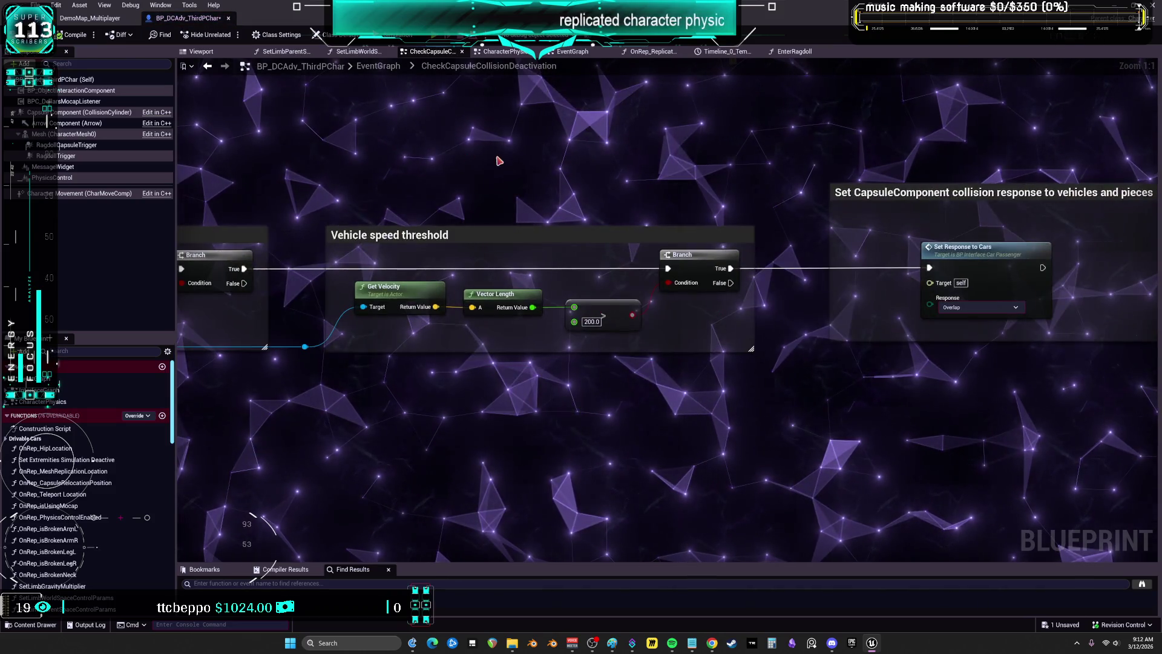
left_click_drag(1151, 173, 673, 158)
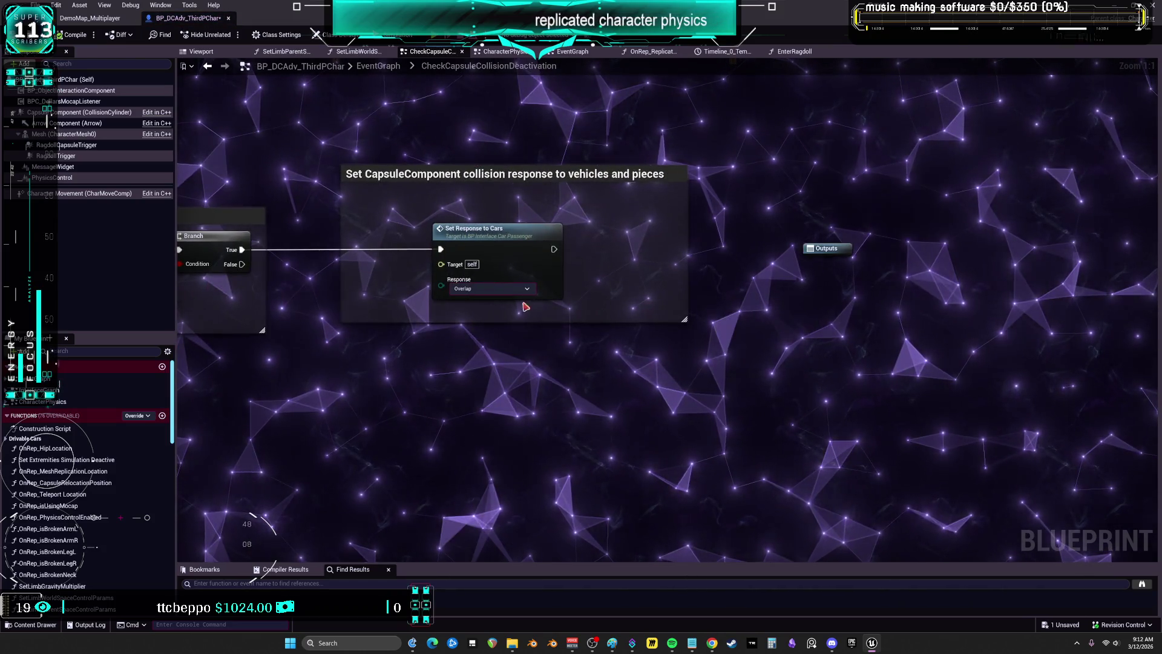
left_click_drag(254, 303, 616, 321)
left_click(208, 67)
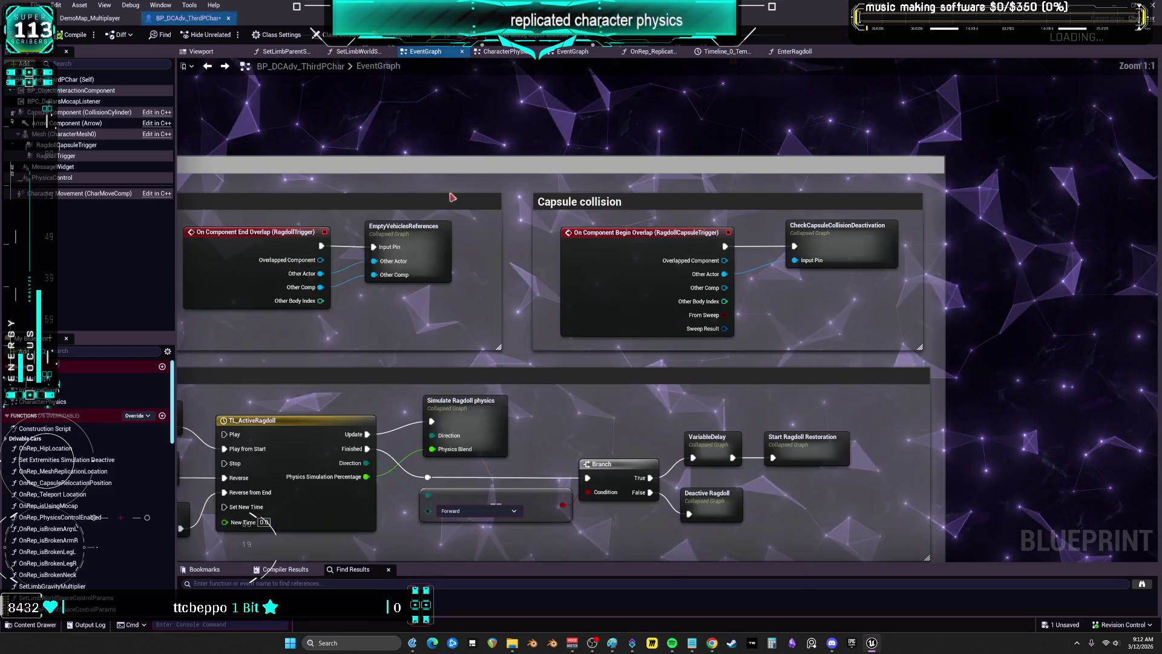
double_click(540, 223)
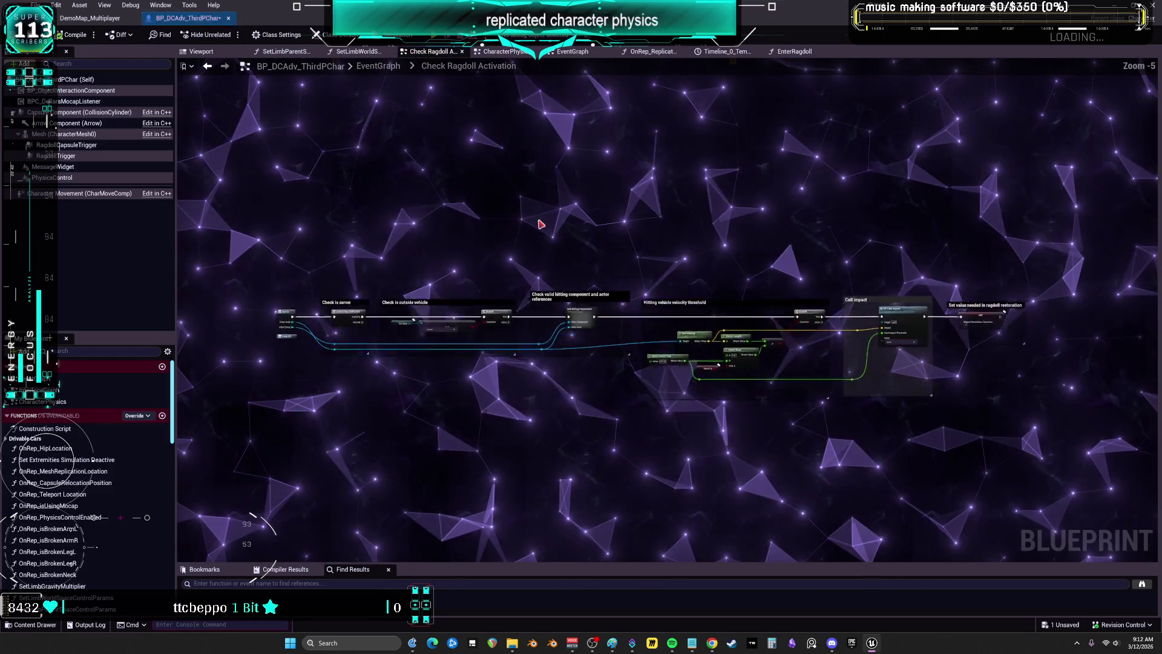
scroll(514, 242, "up", 5)
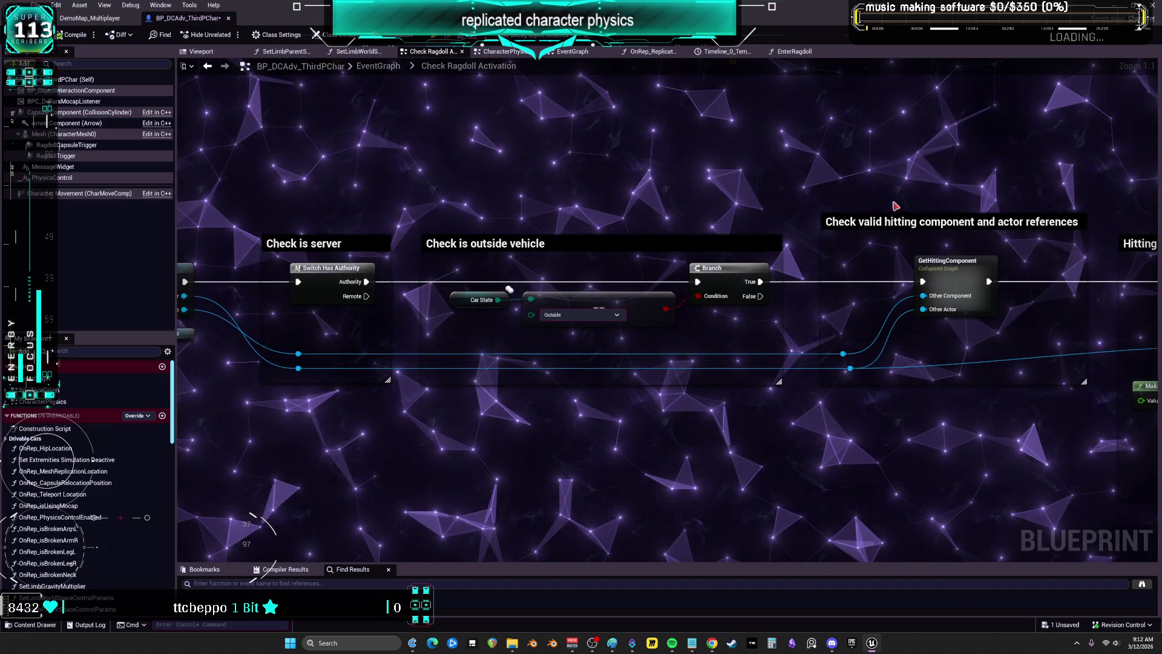
left_click_drag(908, 195, 230, 182)
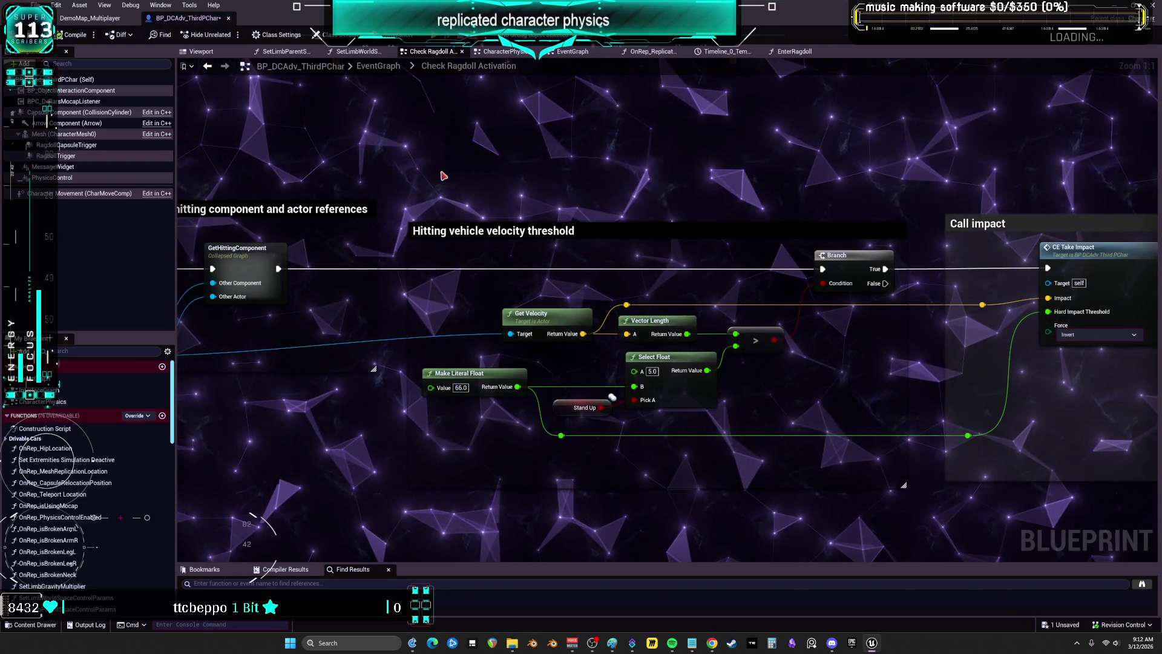
left_click_drag(417, 208, 562, 230)
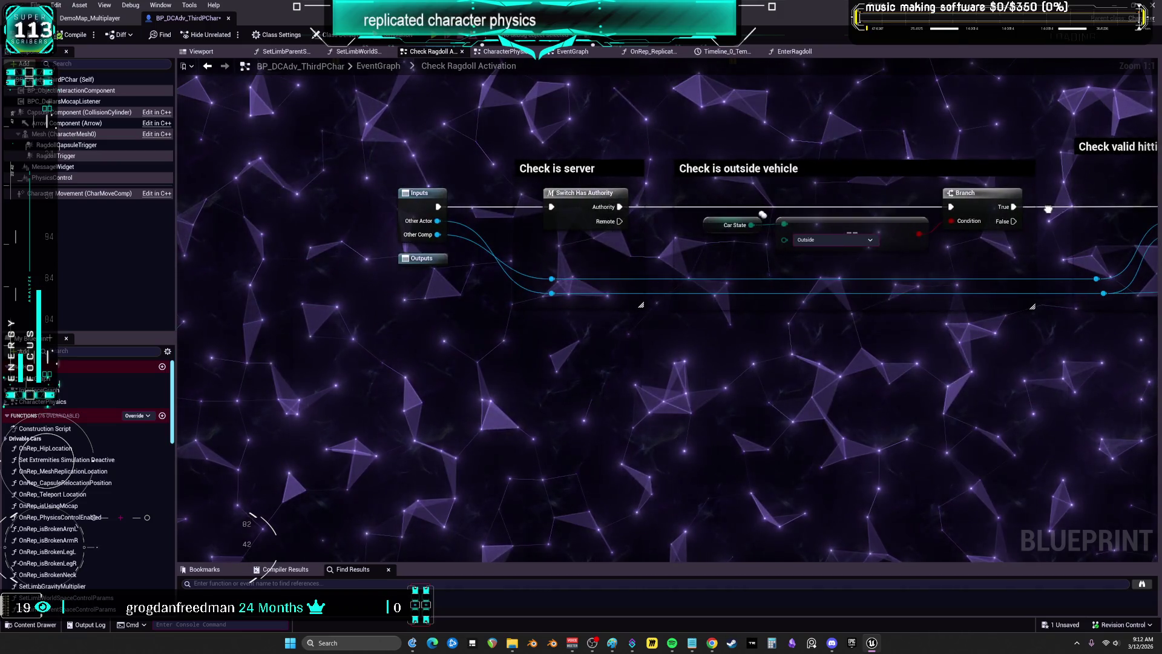
double_click(459, 219)
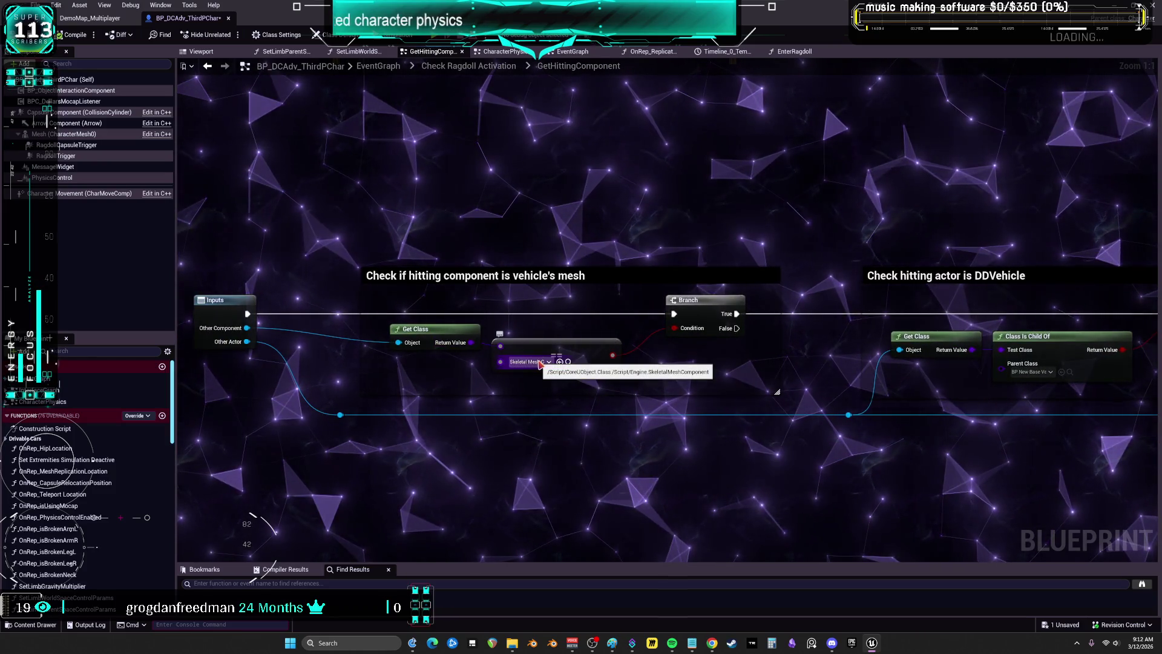
Pan from the vehicle mesh check to the Set references section and select the Hitting Vehicles variable
left_click_drag(782, 360, 337, 307)
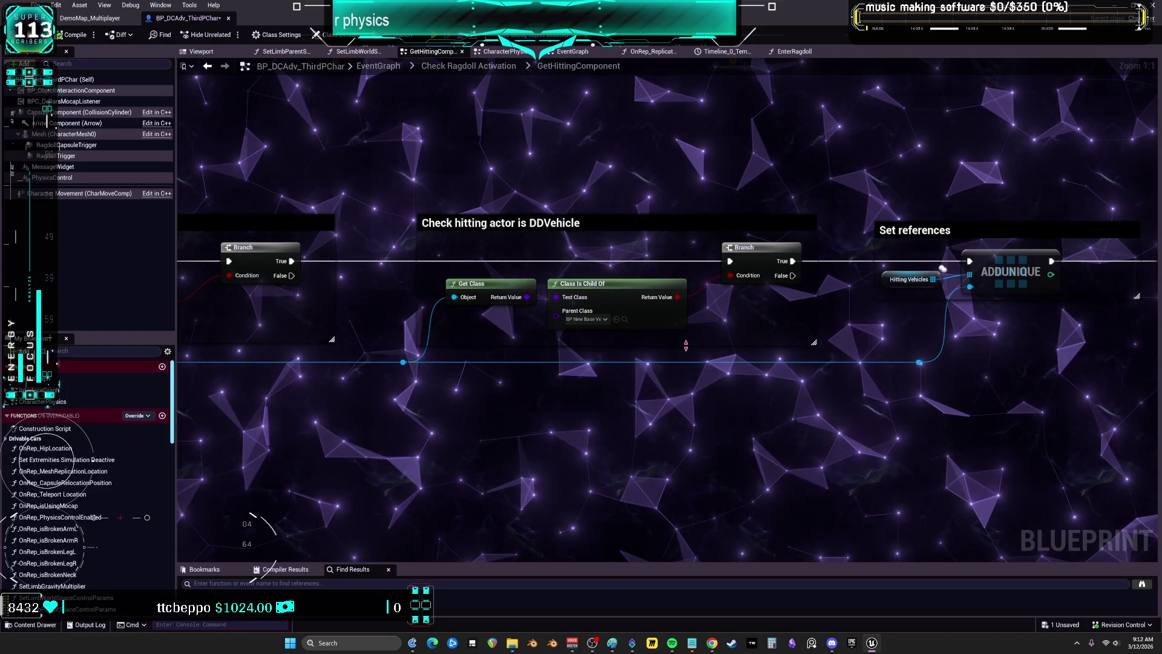
mouse_move(686, 345)
left_mouse_down()
mouse_move(656, 332)
mouse_move(713, 344)
left_mouse_up()
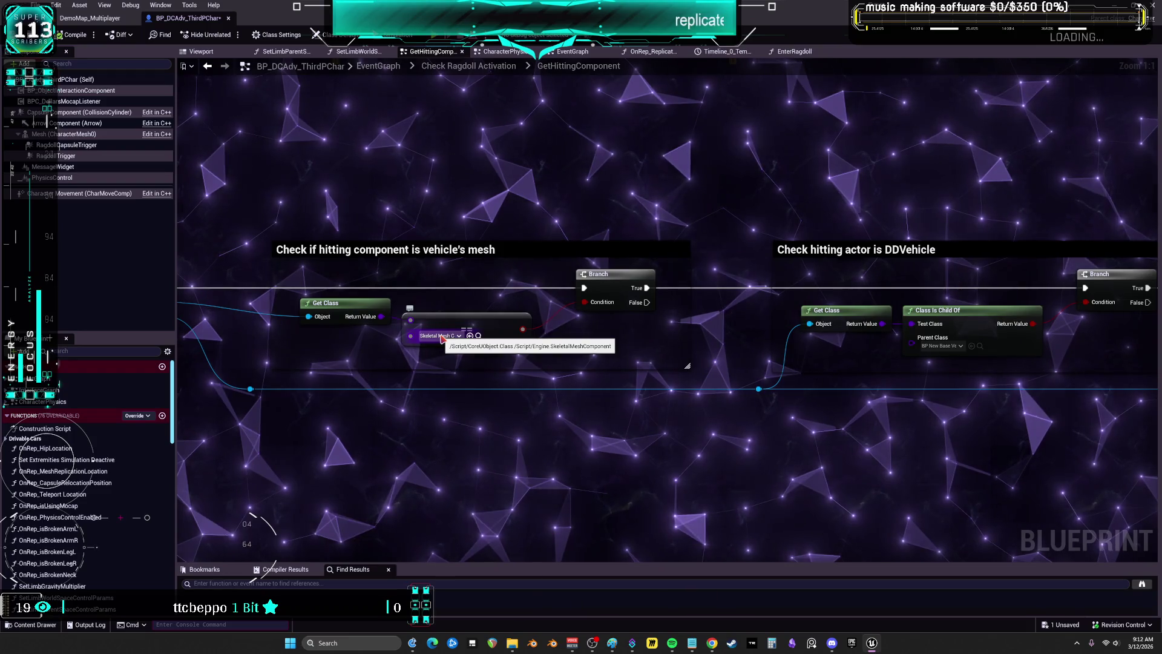
left_click_drag(1020, 434, 446, 376)
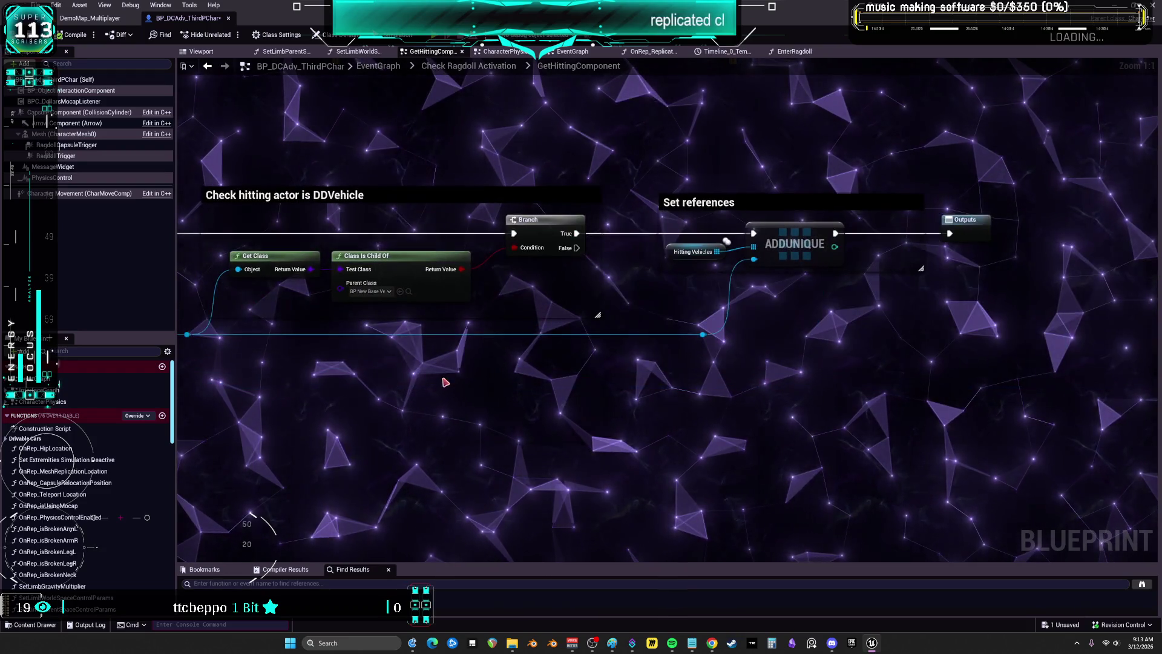
mouse_move(518, 360)
left_mouse_down()
mouse_move(600, 377)
mouse_move(576, 392)
left_mouse_up()
left_click(737, 287)
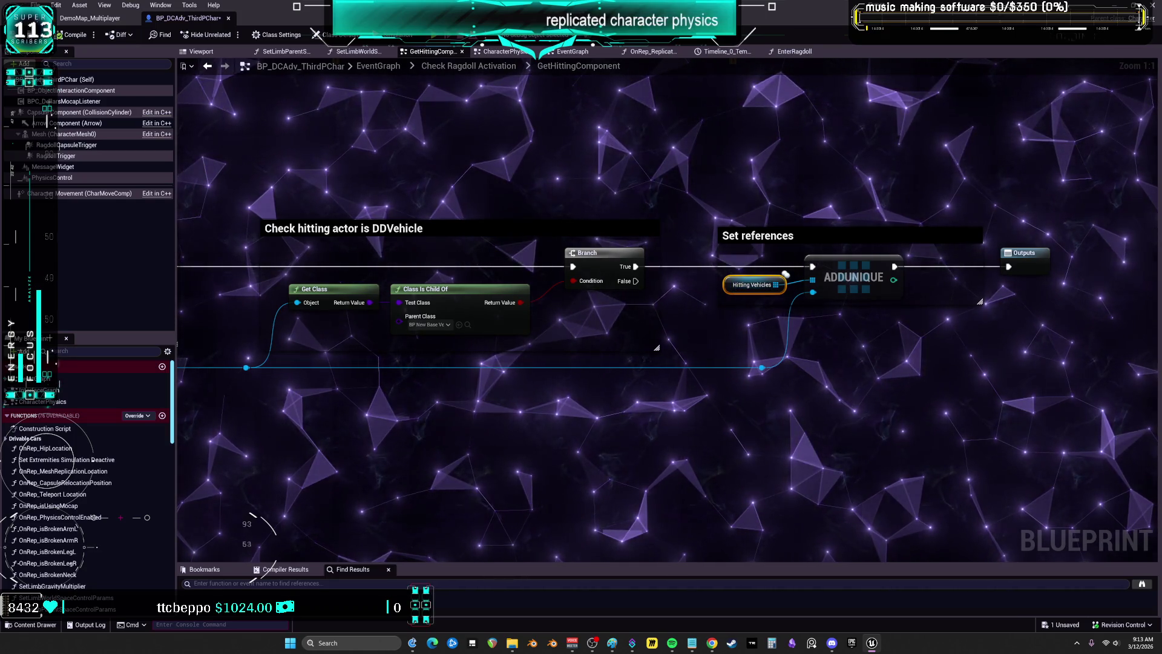
Straighten the reroute nodes onto one line and nudge the Inputs node right
left_click_drag(722, 315, 707, 317)
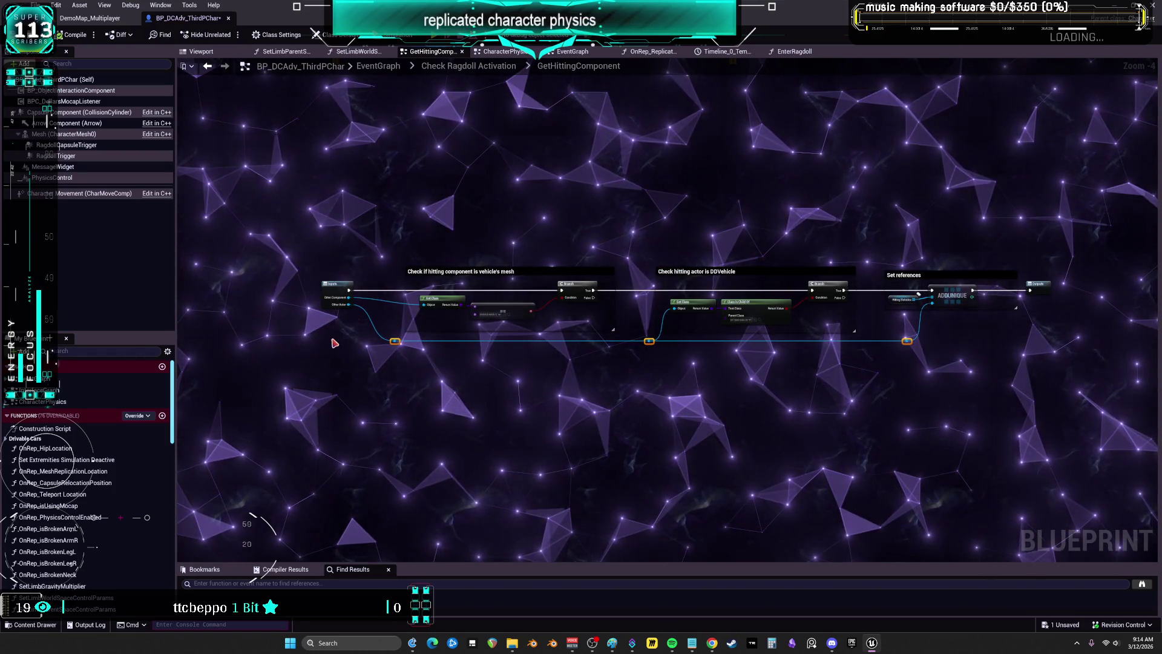
key("ctrl+z")
scroll(380, 255, "up", 3)
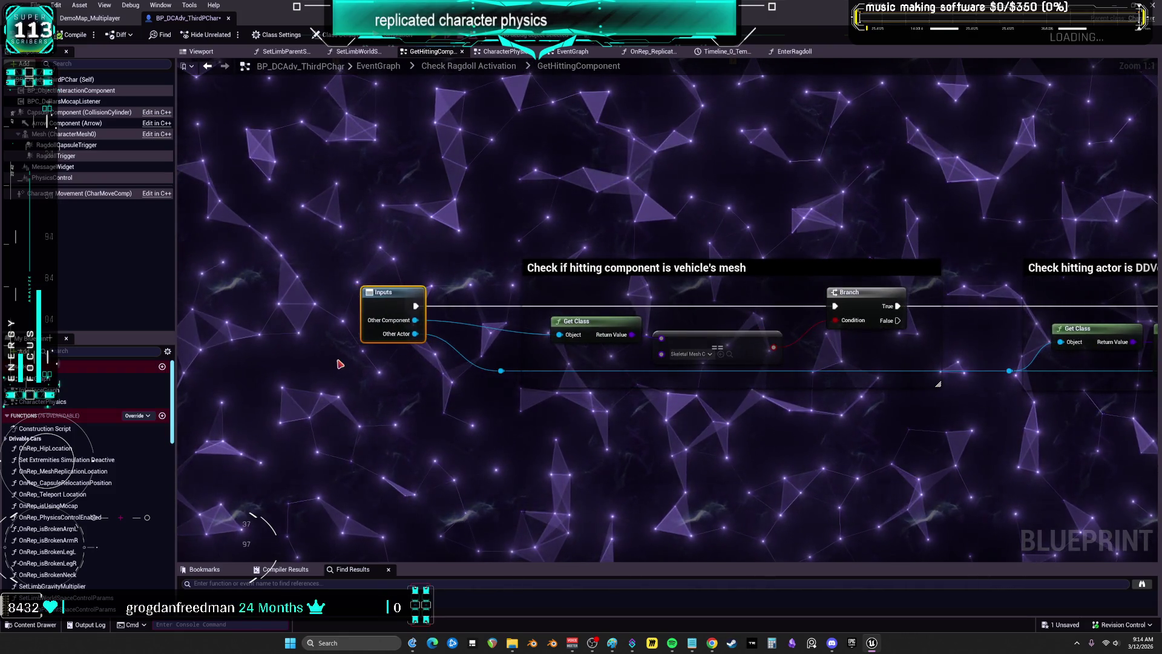
left_click_drag(424, 339, 451, 340)
left_click(501, 371)
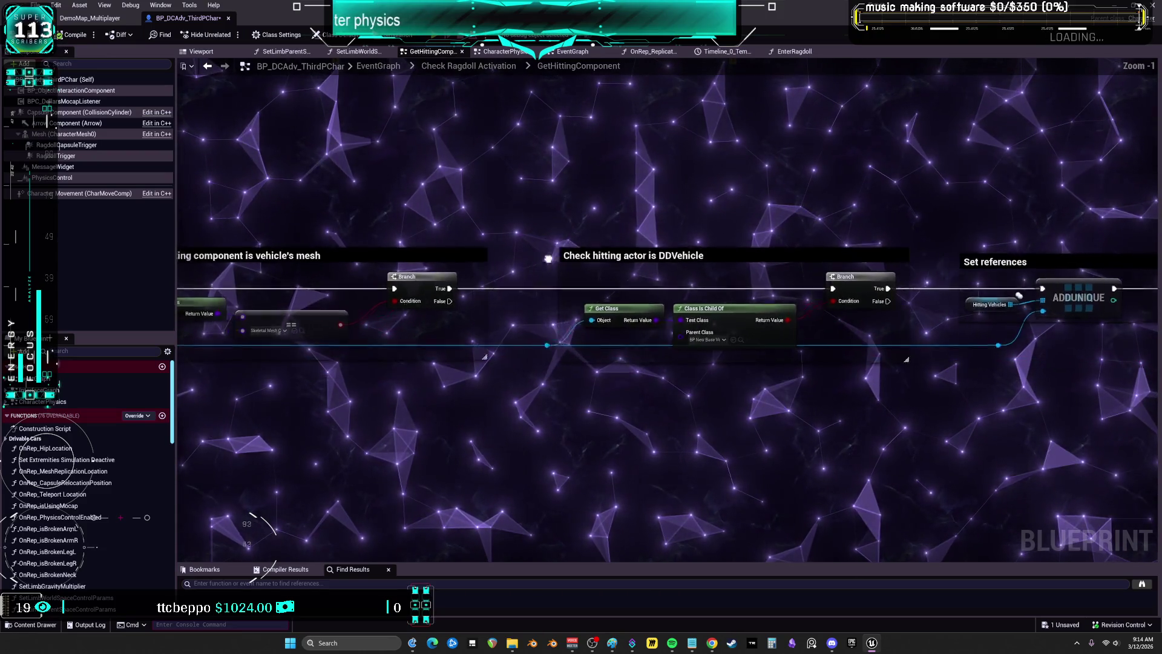
left_click_drag(539, 259, 543, 313)
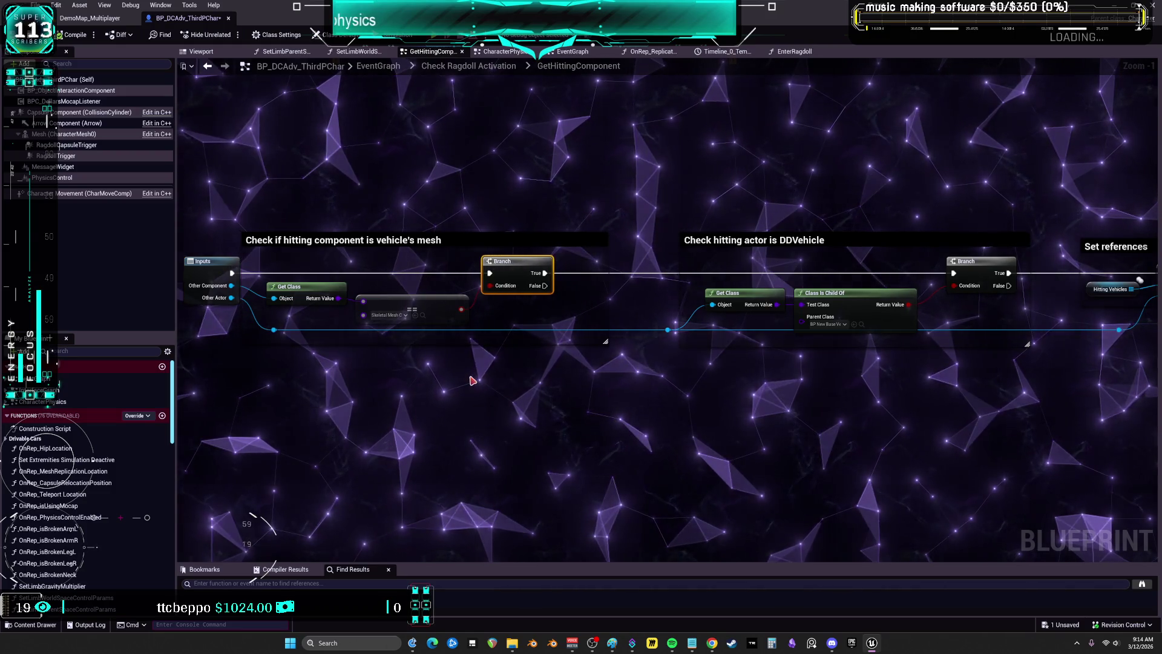
Move the Set references group and Outputs left, then select the Check hitting actor is DDVehicle section
left_click_drag(473, 380, 509, 376)
left_click_drag(264, 182, 203, 255)
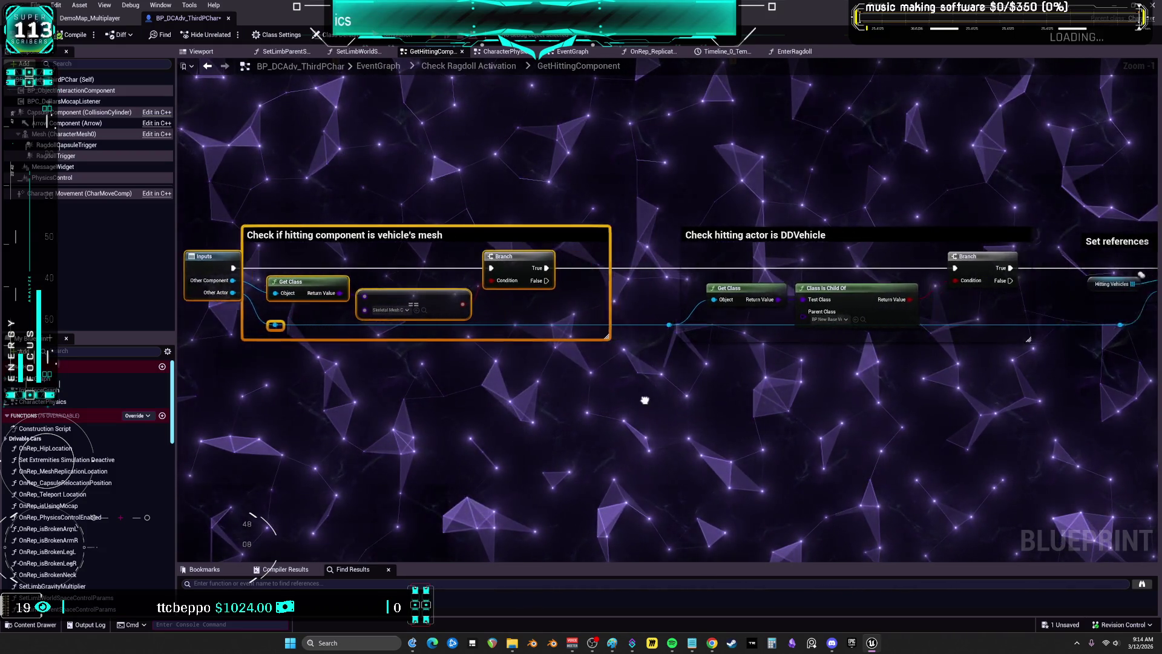
left_click_drag(653, 400, 676, 399)
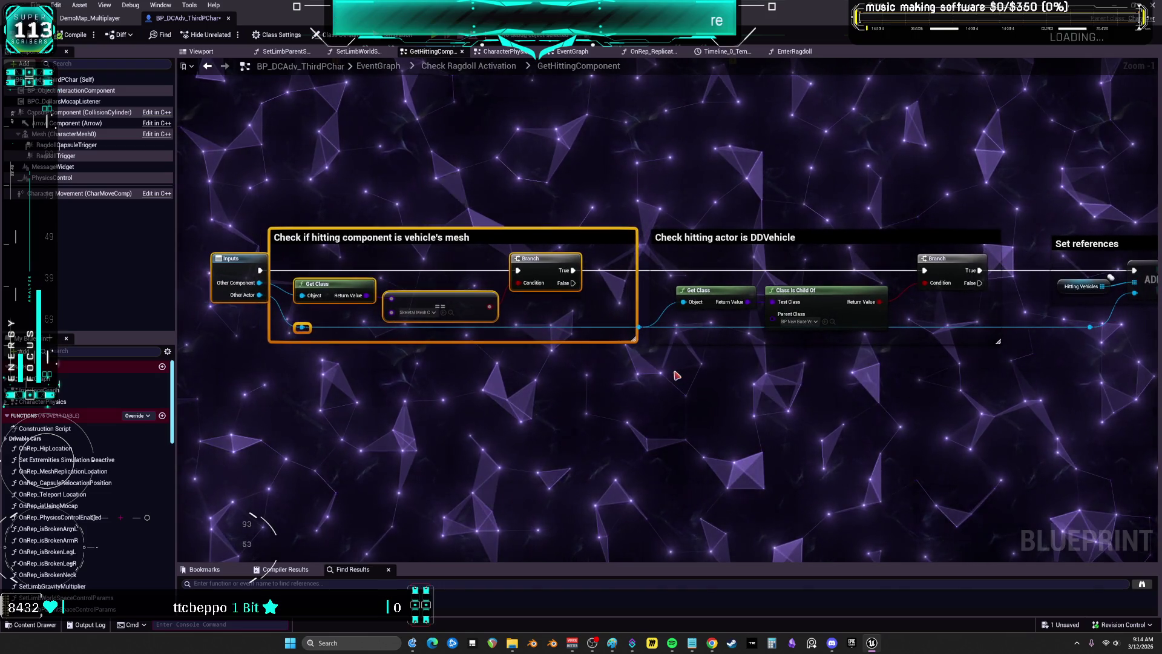
left_click_drag(538, 383, 181, 402)
left_click_drag(536, 207, 830, 357)
left_click_drag(646, 257, 602, 257)
left_click(553, 233)
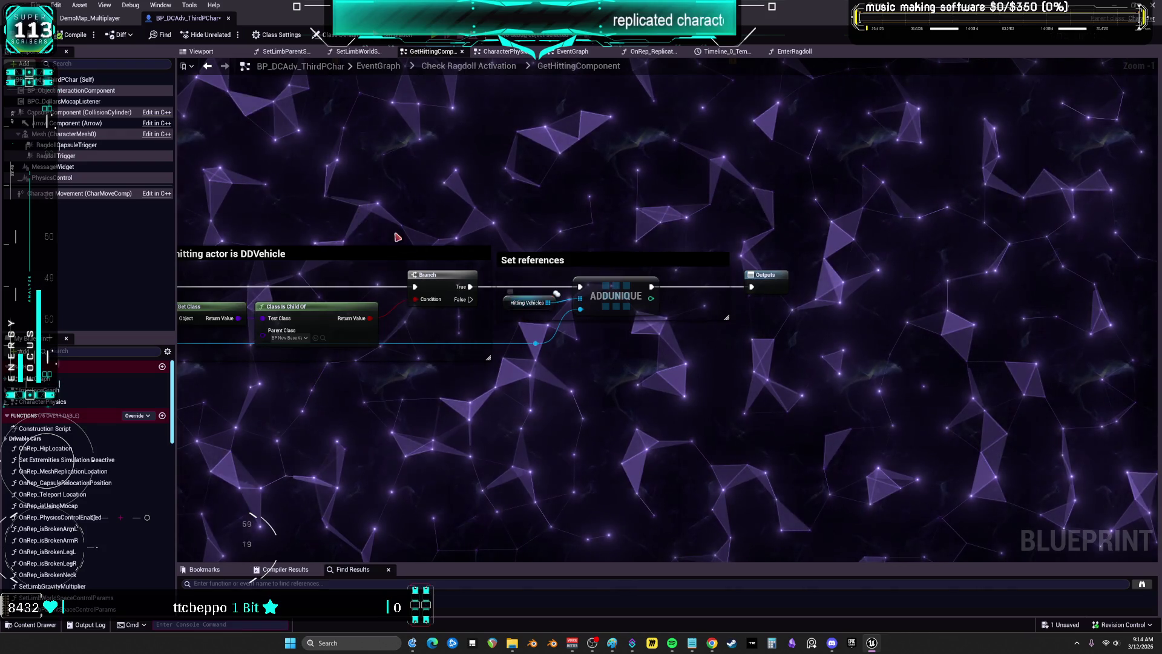
left_click_drag(393, 227, 638, 190)
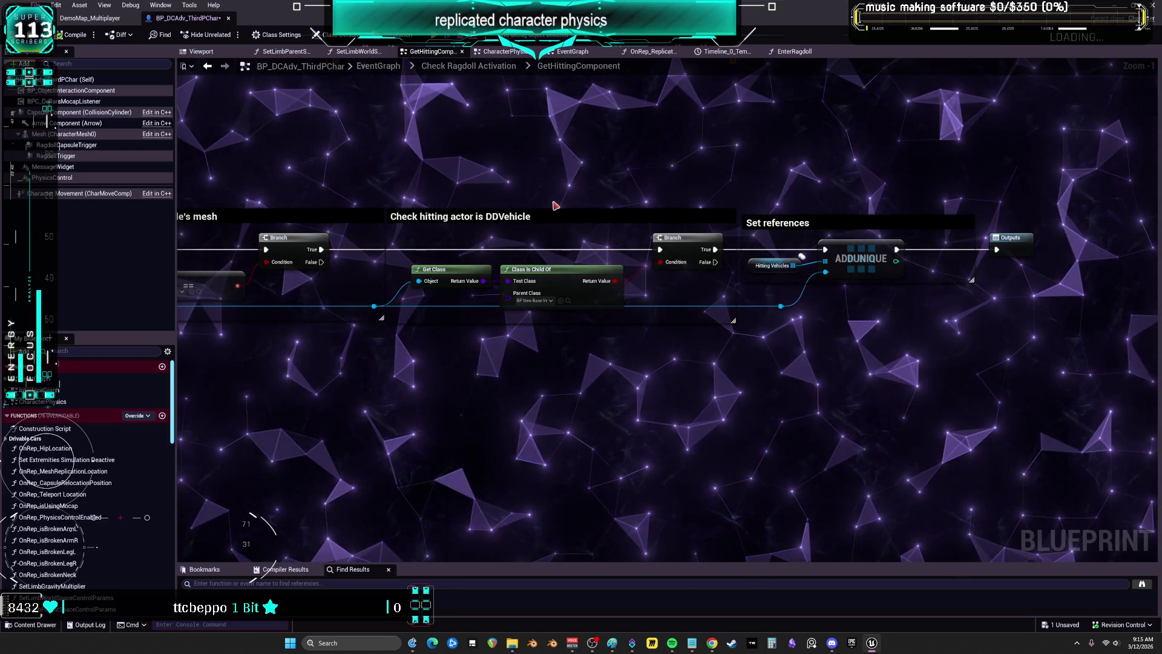
left_click_drag(554, 145, 545, 215)
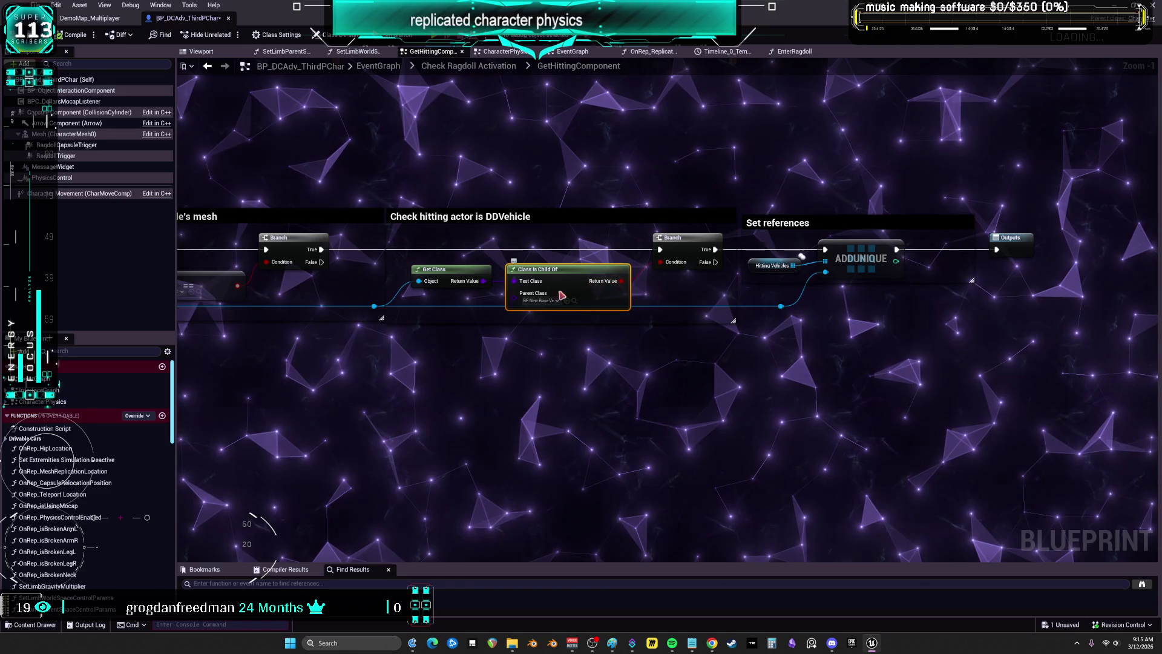
Shift the Get Class node, Branch node and reroute knot left to tighten the DDVehicle check layout
left_click_drag(466, 288, 457, 274)
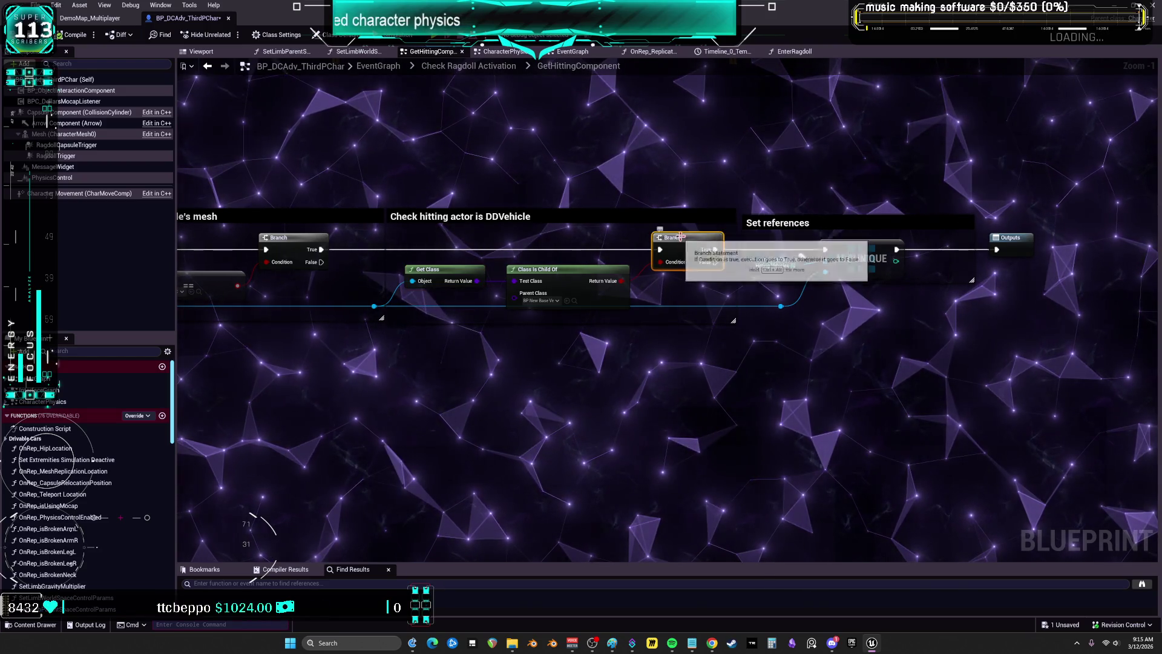
left_click_drag(682, 238, 671, 237)
left_click_drag(513, 208, 628, 220)
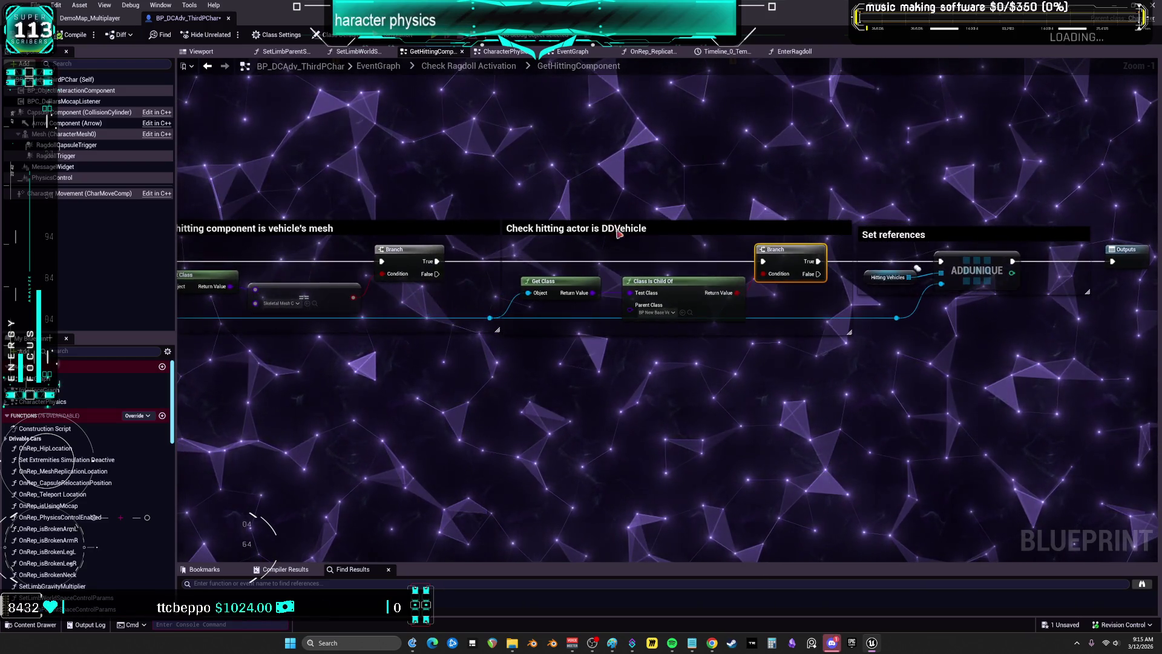
left_click_drag(489, 317, 440, 319)
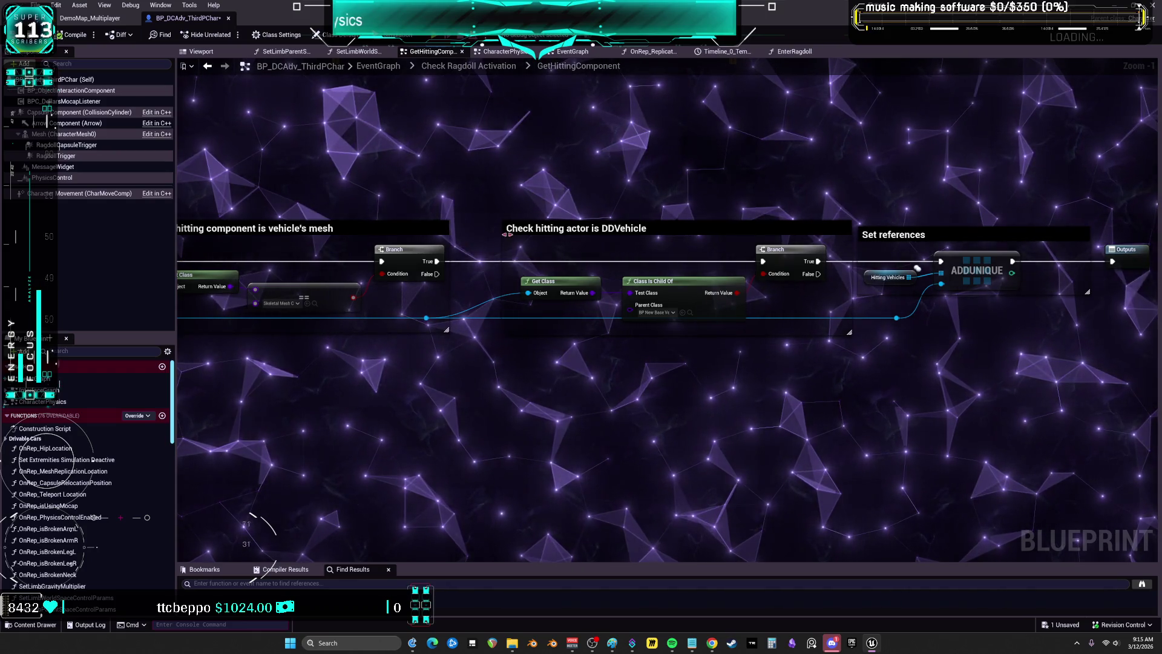
scroll(638, 242, "down", 1)
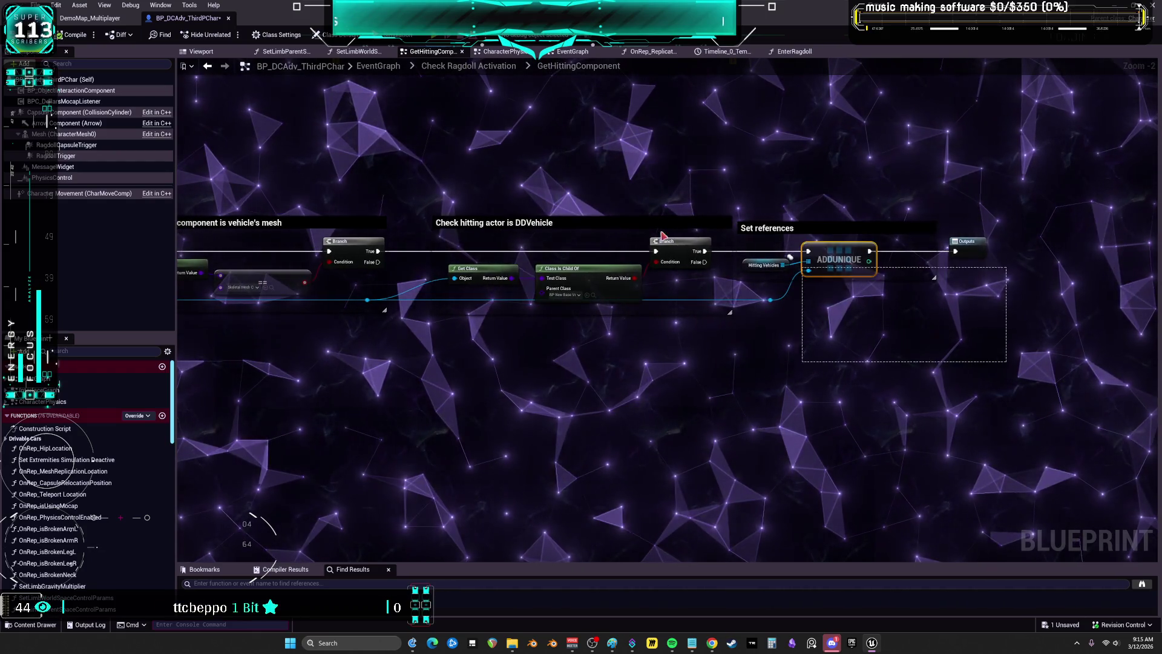
scroll(565, 197, "up", 2)
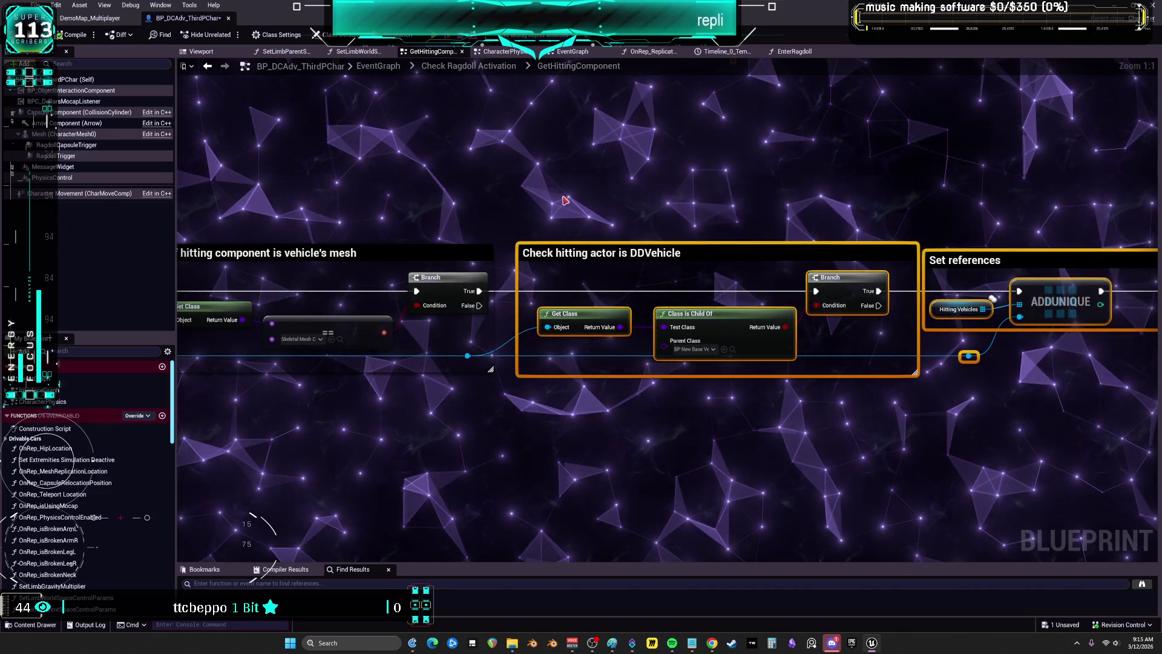
key("ctrl+z")
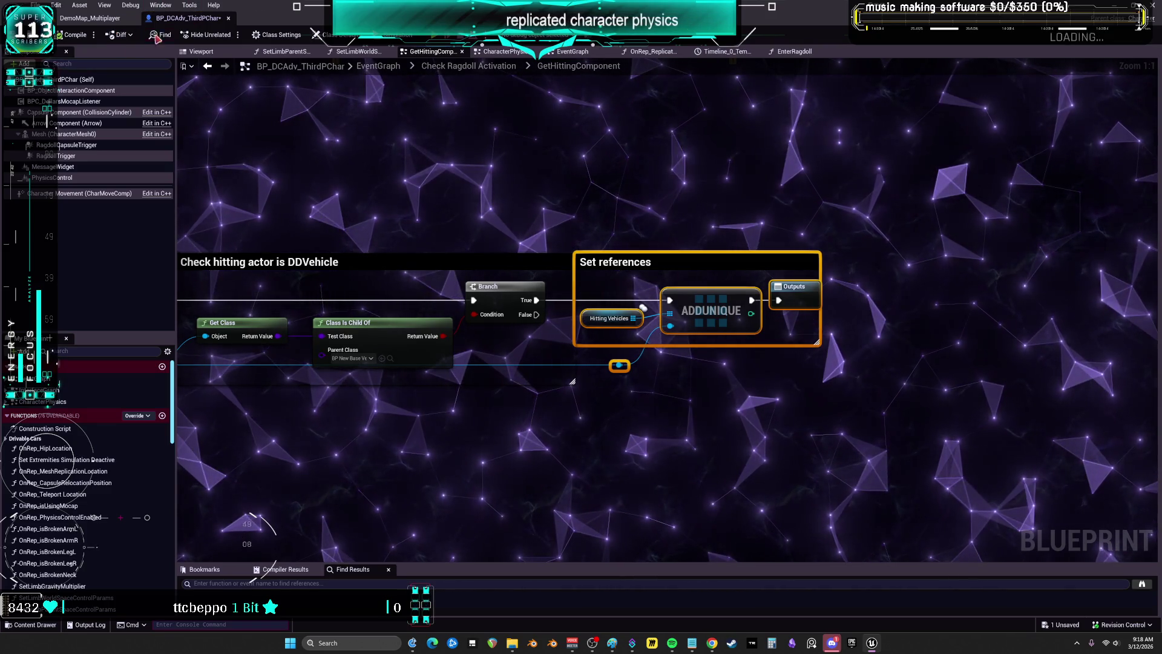
Zoom the character graph out and switch to the DemoMap_Multiplayer level editor
scroll(474, 264, "down", 6)
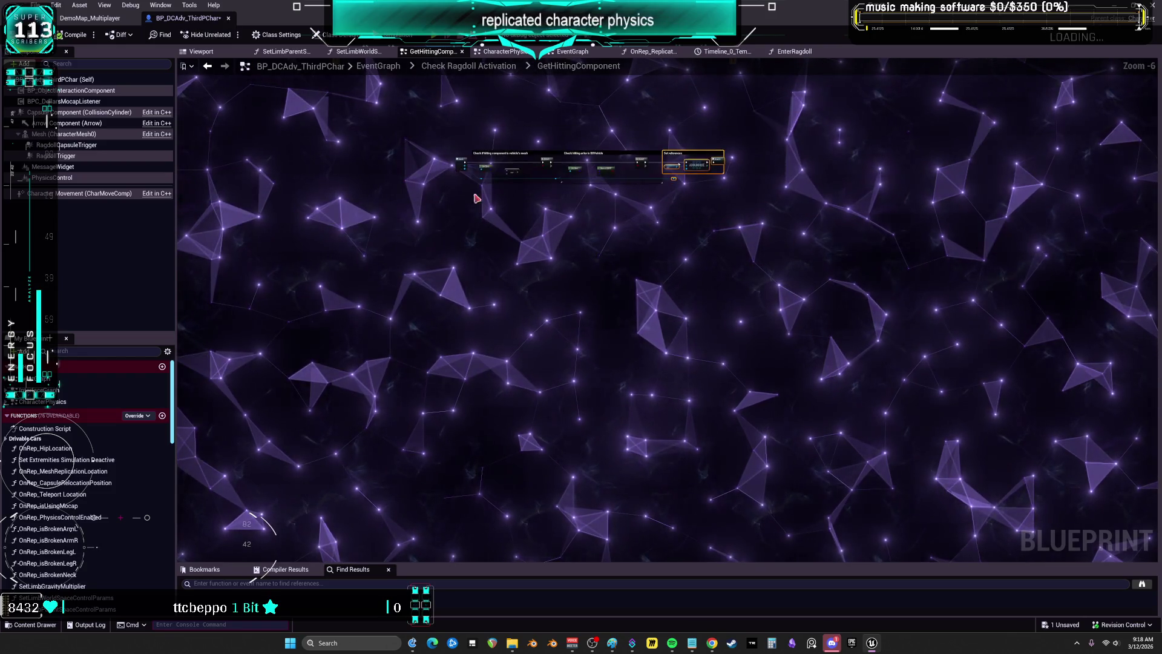
scroll(272, 276, "up", 3)
left_click(103, 19)
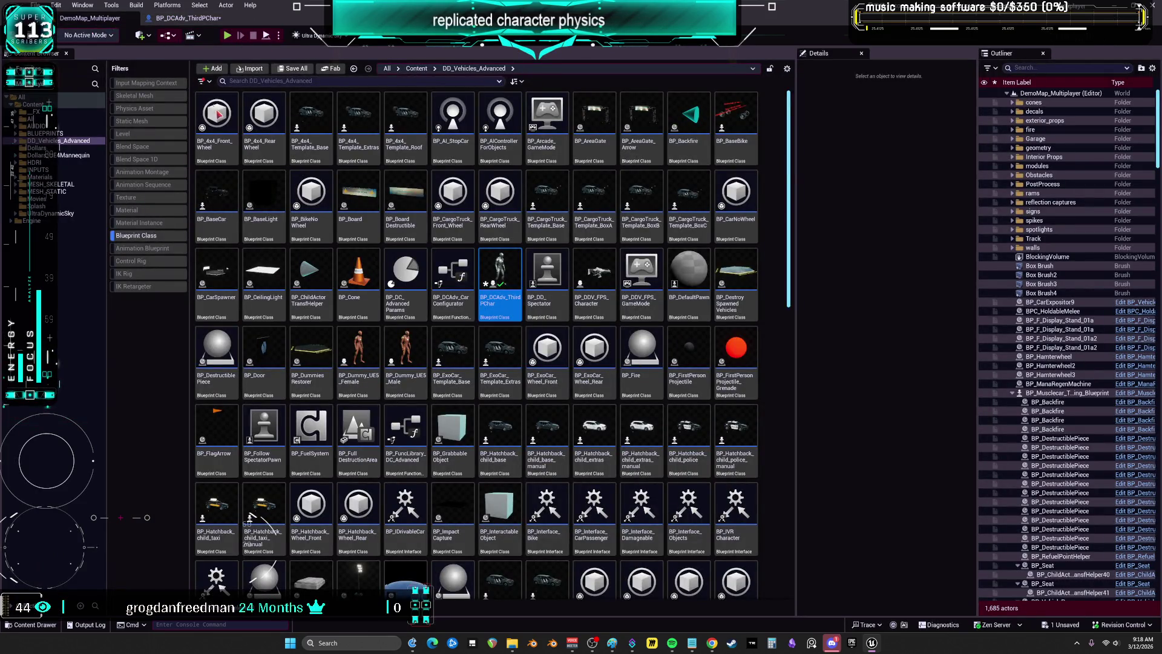
Open the map's Level Blueprint, move to empty Event Graph space, and search the actions for 'make vec'
left_click(174, 37)
left_click(165, 123)
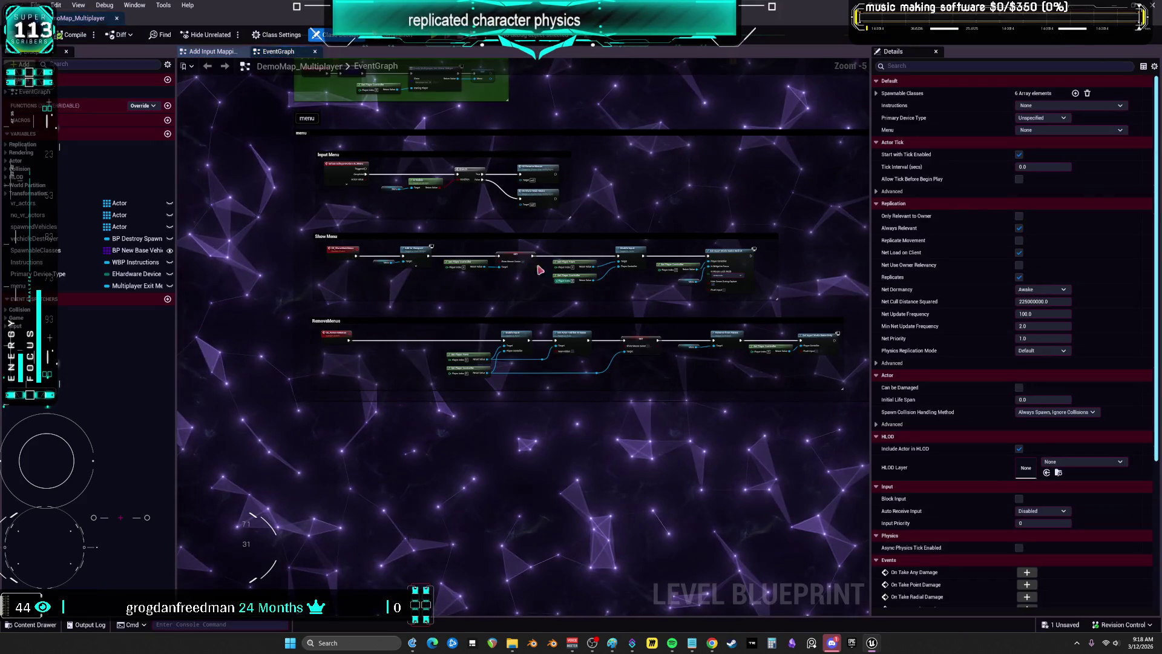
scroll(553, 446, "up", 1)
left_click_drag(553, 408, 524, 282)
scroll(524, 283, "up", 2)
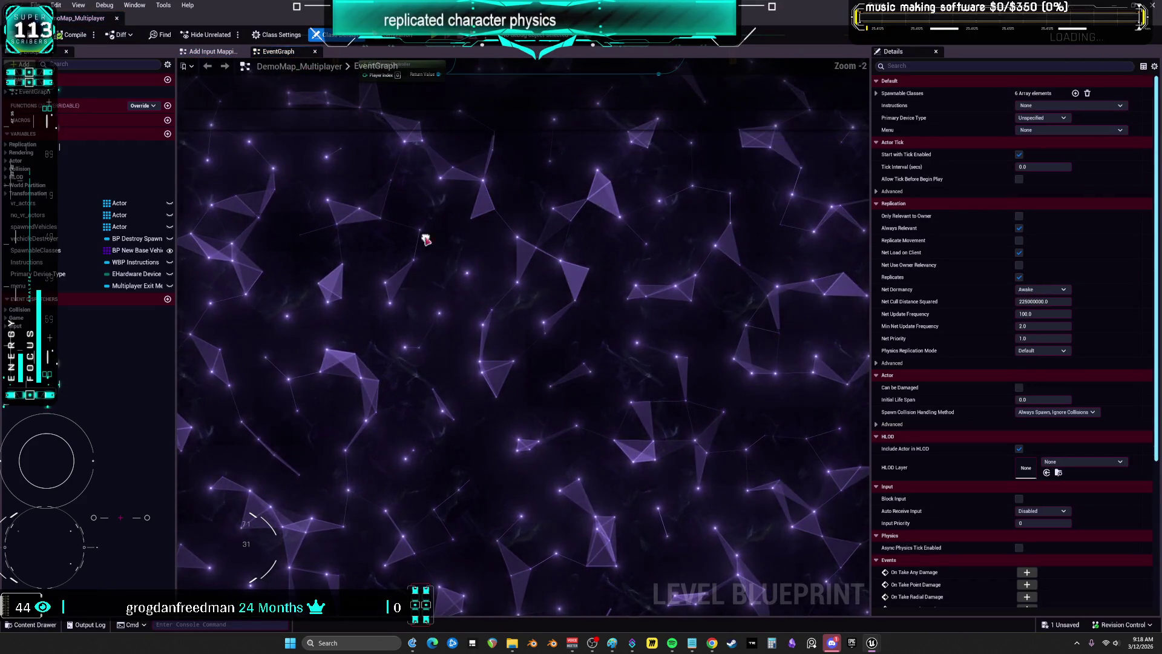
right_click(400, 321)
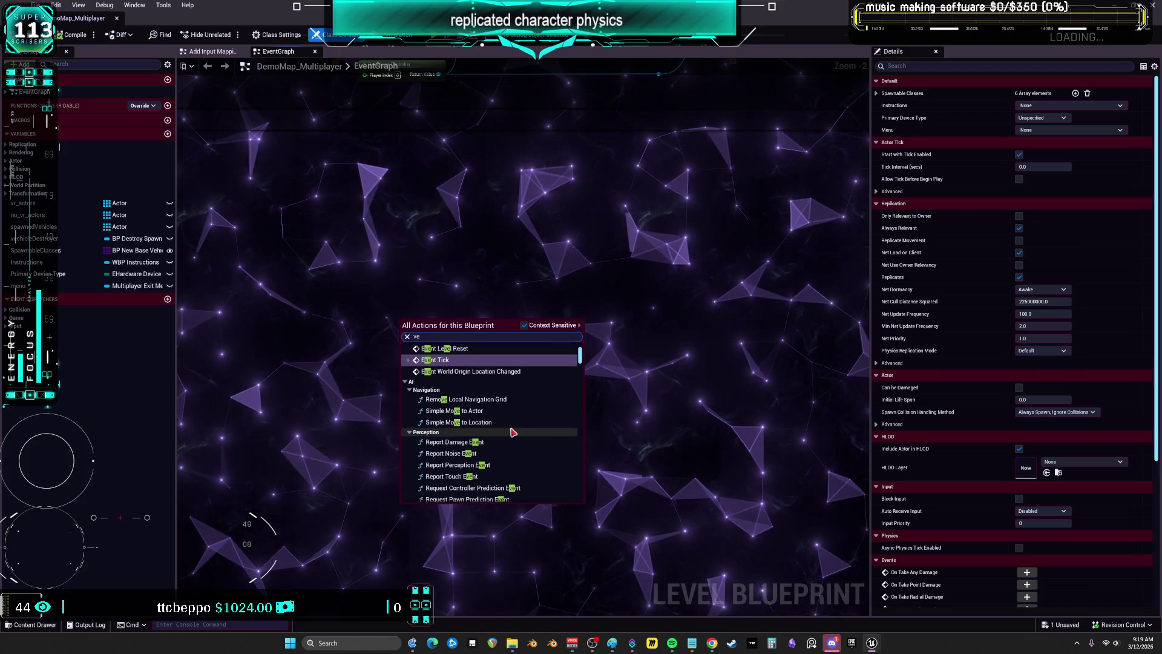
type("make vec")
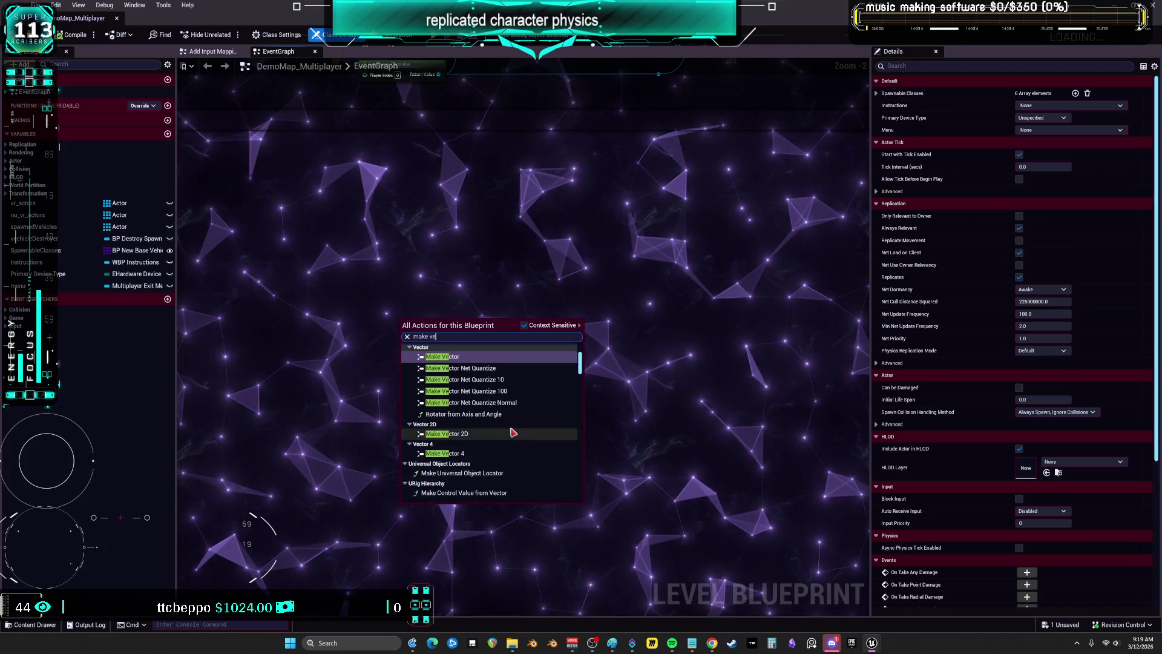
Place a Make Vector node and move it to the right
left_click(460, 358)
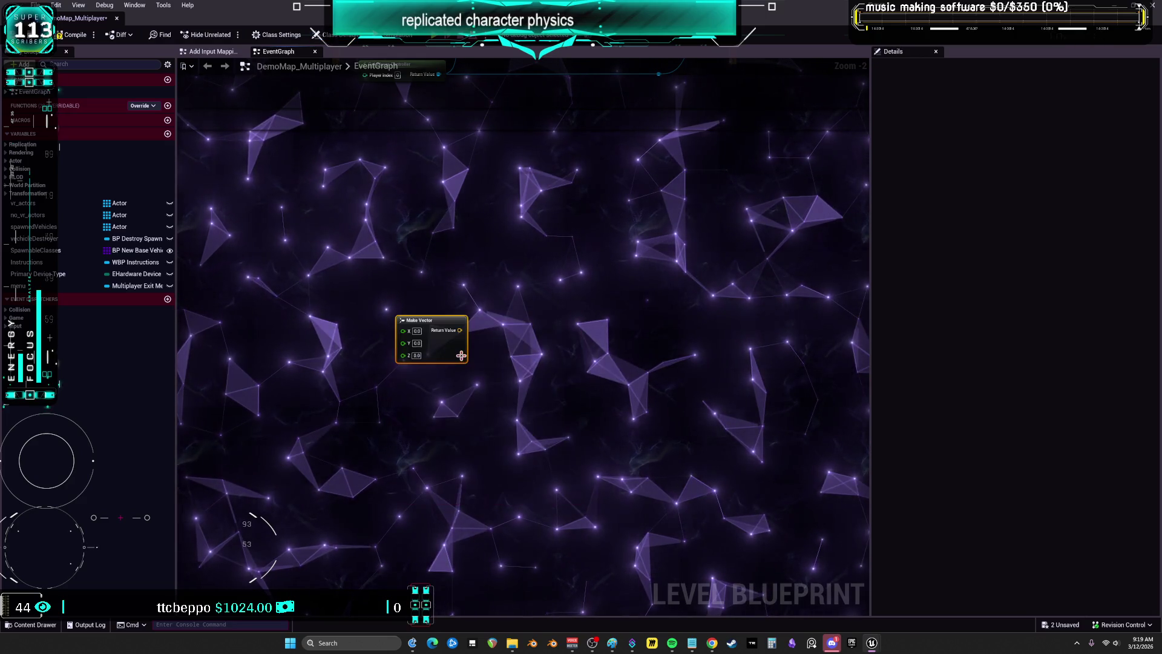
mouse_move(460, 358)
left_mouse_down()
mouse_move(542, 330)
mouse_move(632, 334)
left_mouse_up()
right_click(393, 334)
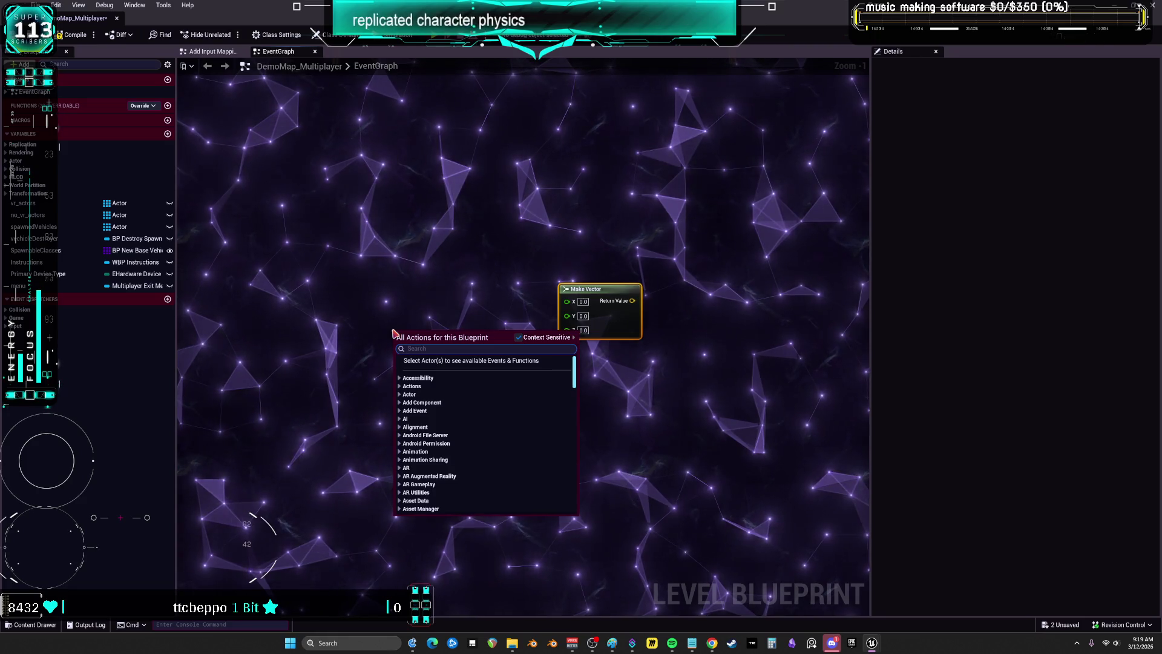
left_click(415, 251)
Reference BP_Hamterwheel from the level, add Get World Location for its Box, and line the nodes up in a column
key("super+Down")
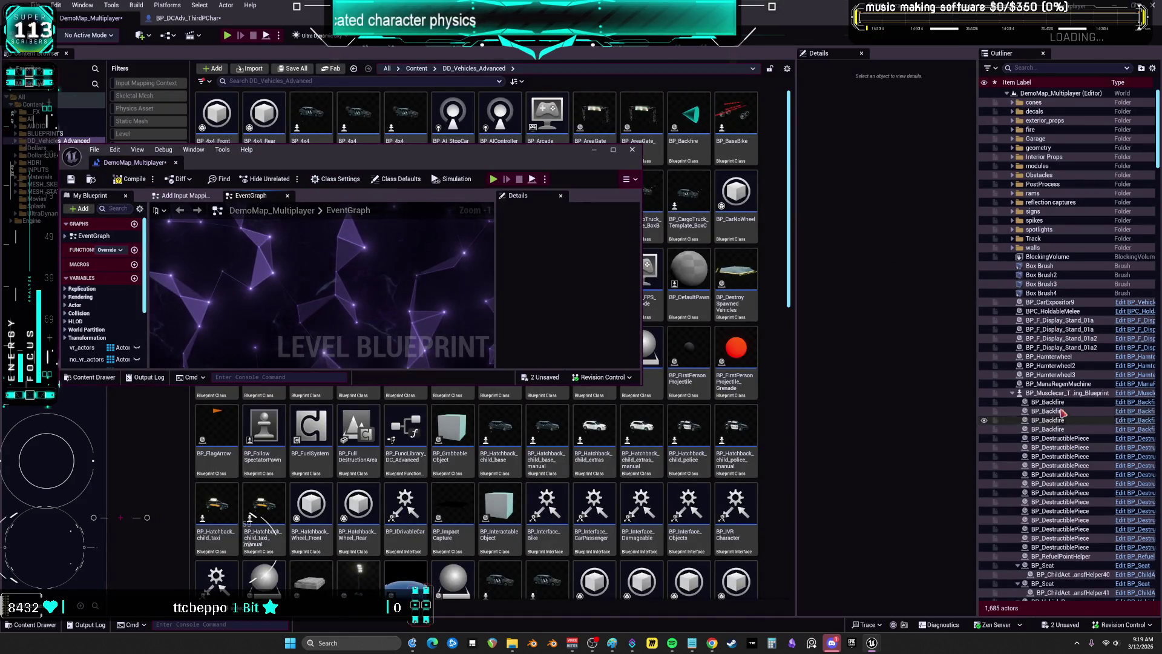
left_click(1065, 357)
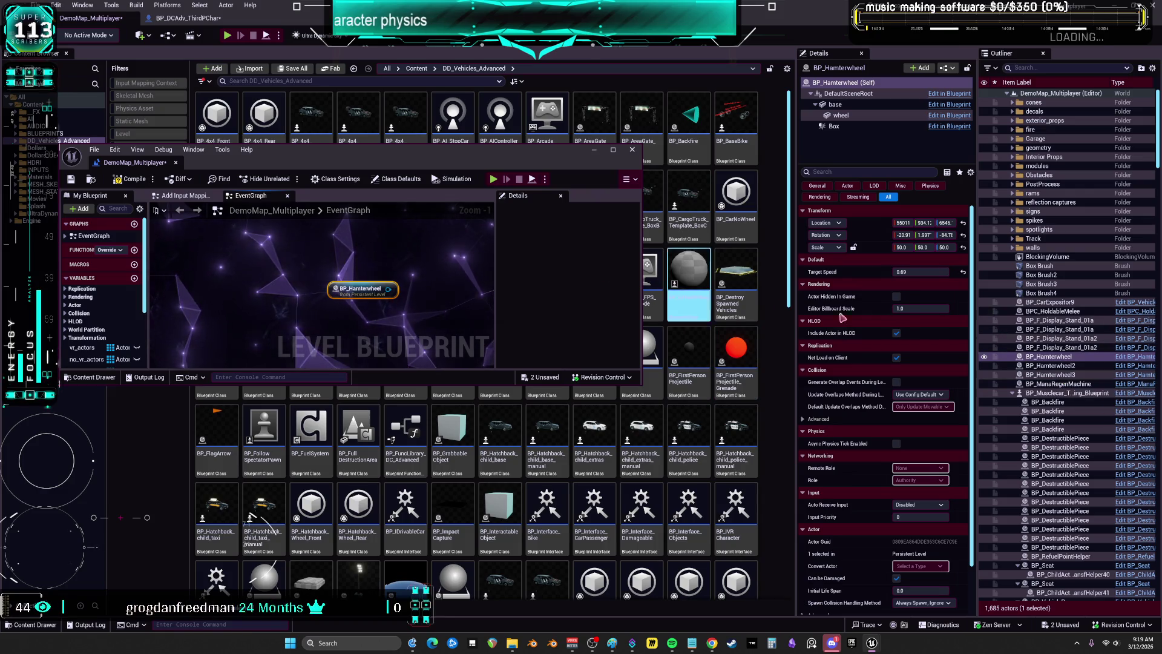
left_click(612, 149)
scroll(488, 203, "up", 1)
left_click_drag(403, 190, 444, 216)
type("get world location")
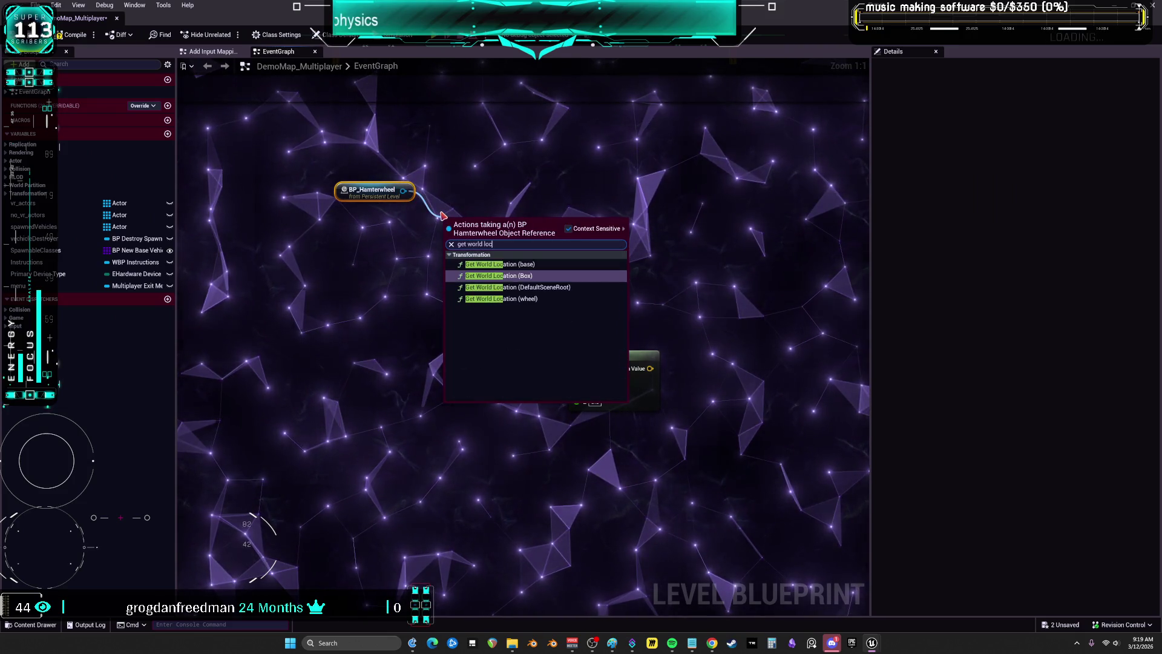
left_click(557, 277)
mouse_move(529, 225)
left_mouse_down()
mouse_move(431, 259)
mouse_move(376, 161)
left_mouse_up()
left_click_drag(397, 257, 457, 271)
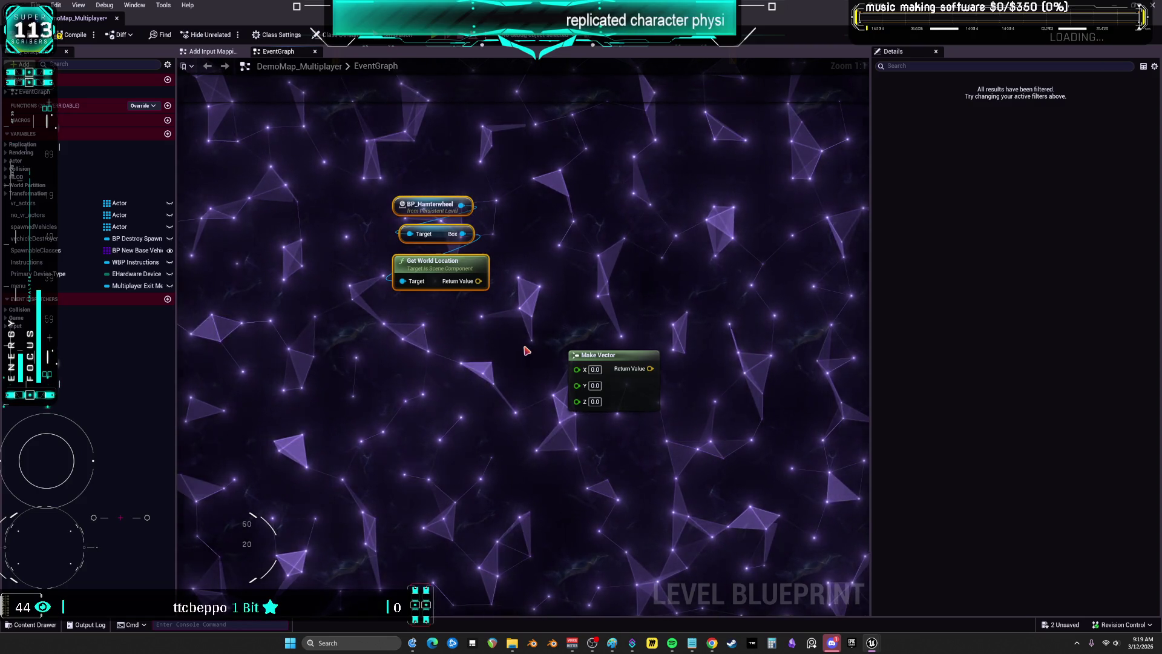
key("super+Down")
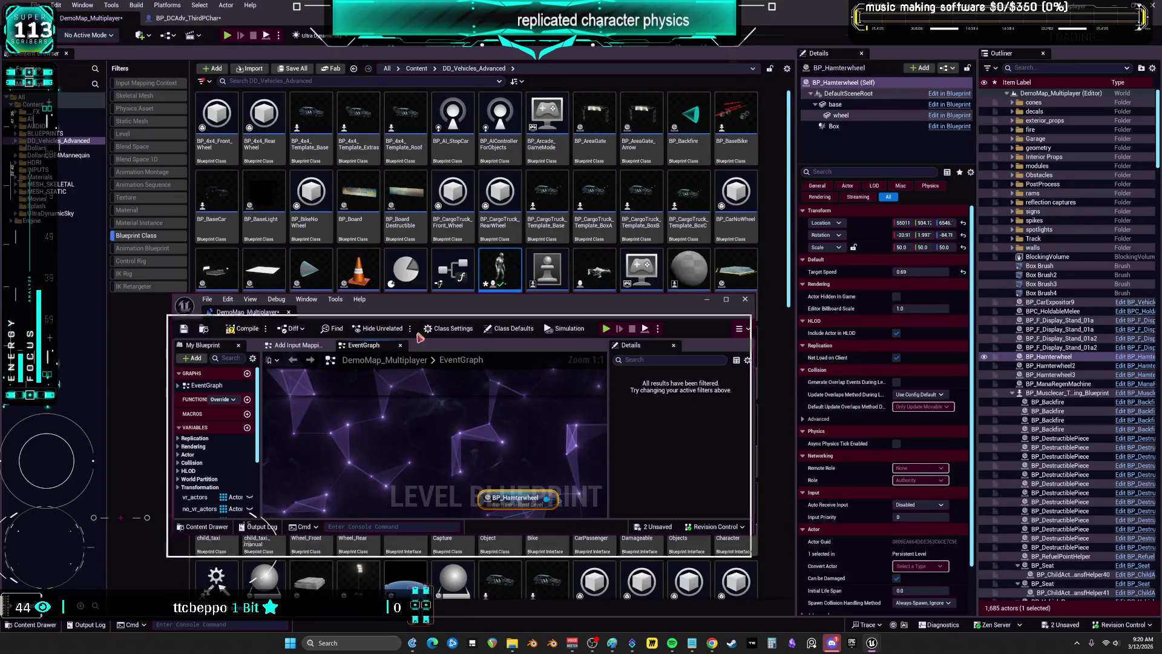
left_click_drag(426, 316, 416, 361)
double_click(511, 269)
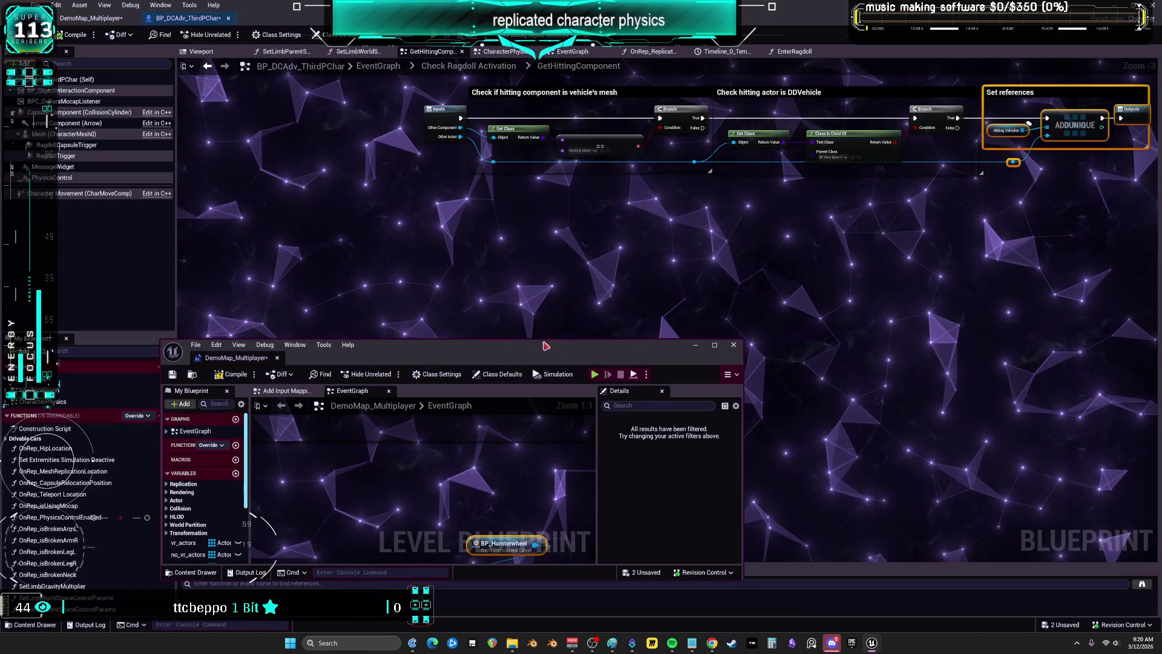
key("ctrl+Tab")
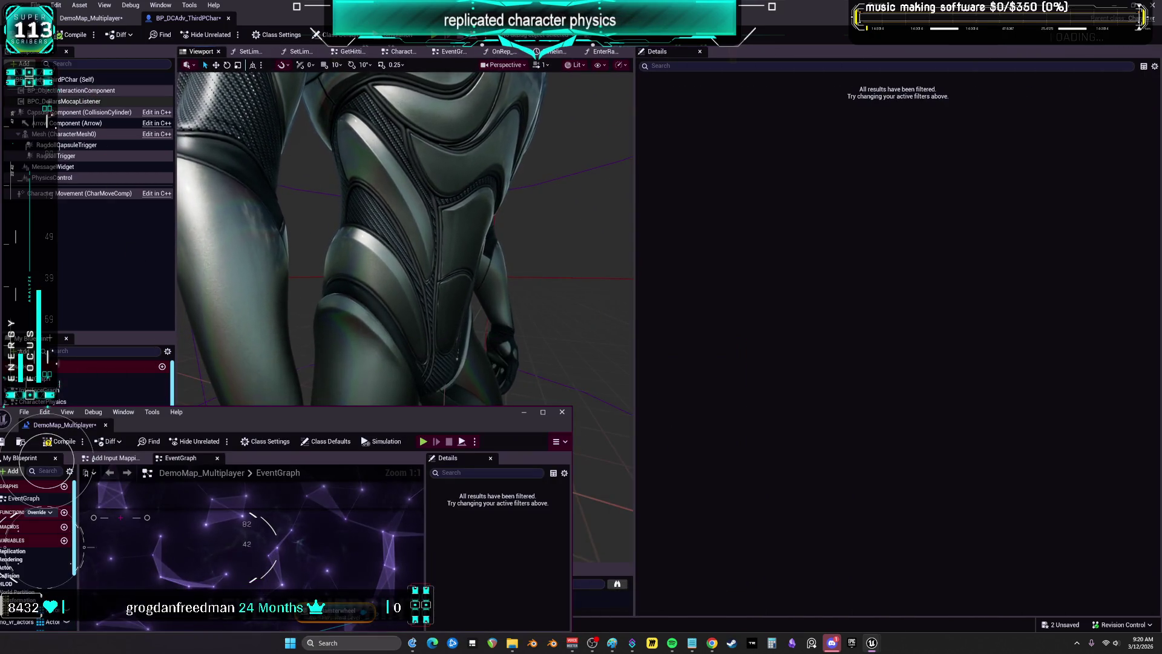
left_click(91, 134)
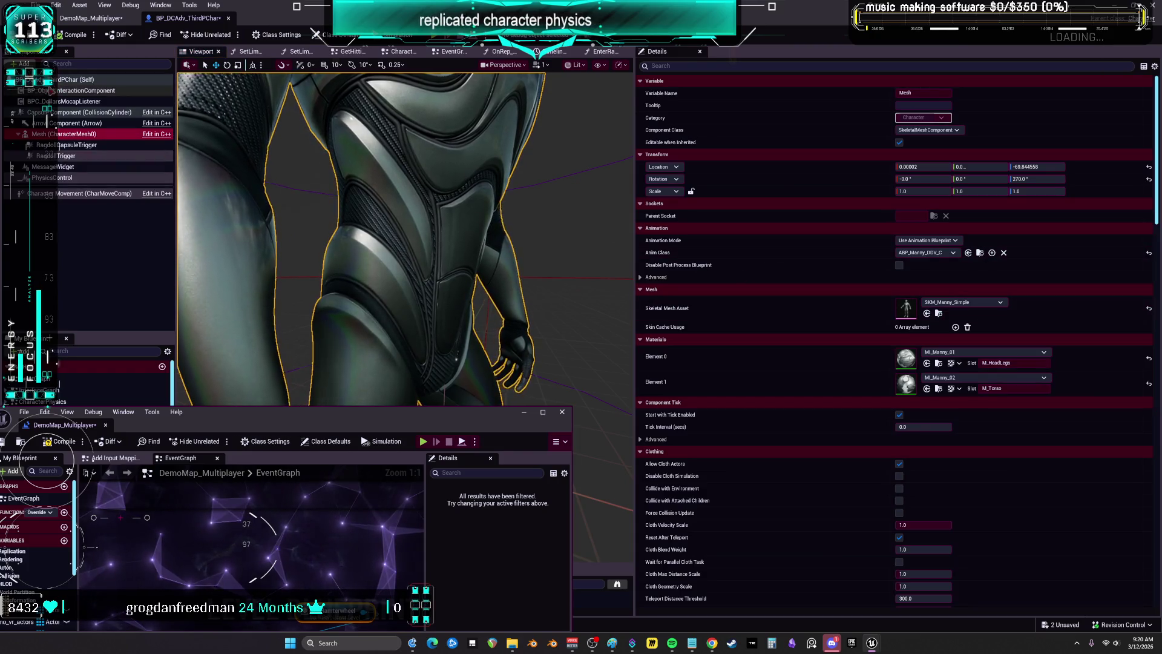
left_click(91, 112)
scroll(787, 305, "down", 10)
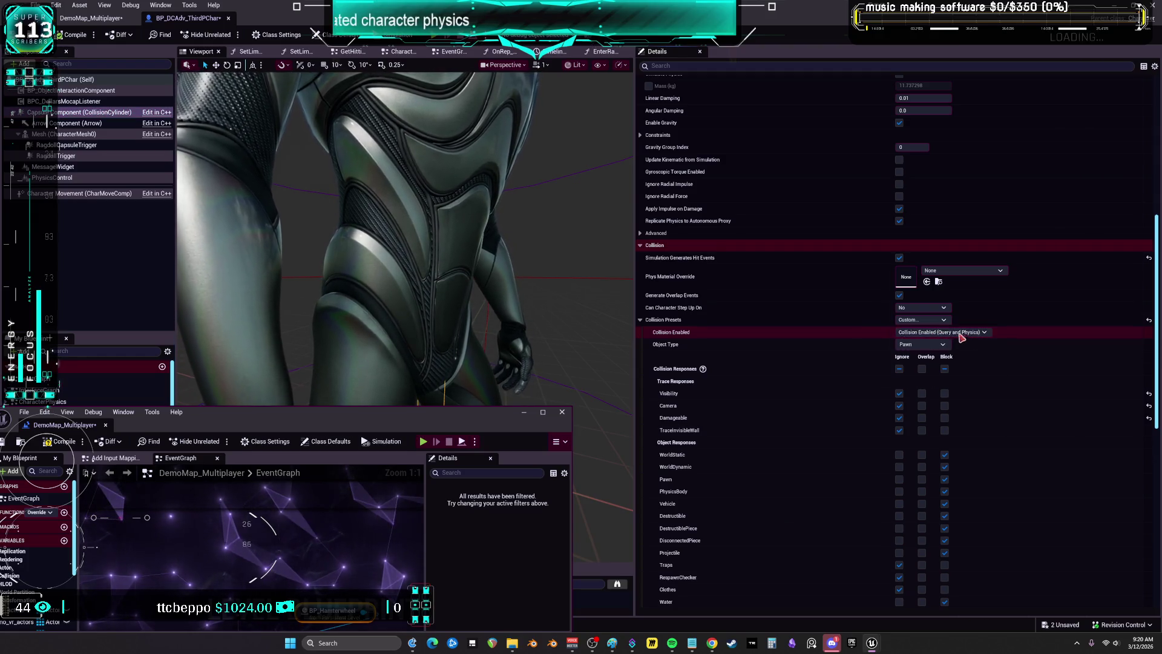
left_click(926, 344)
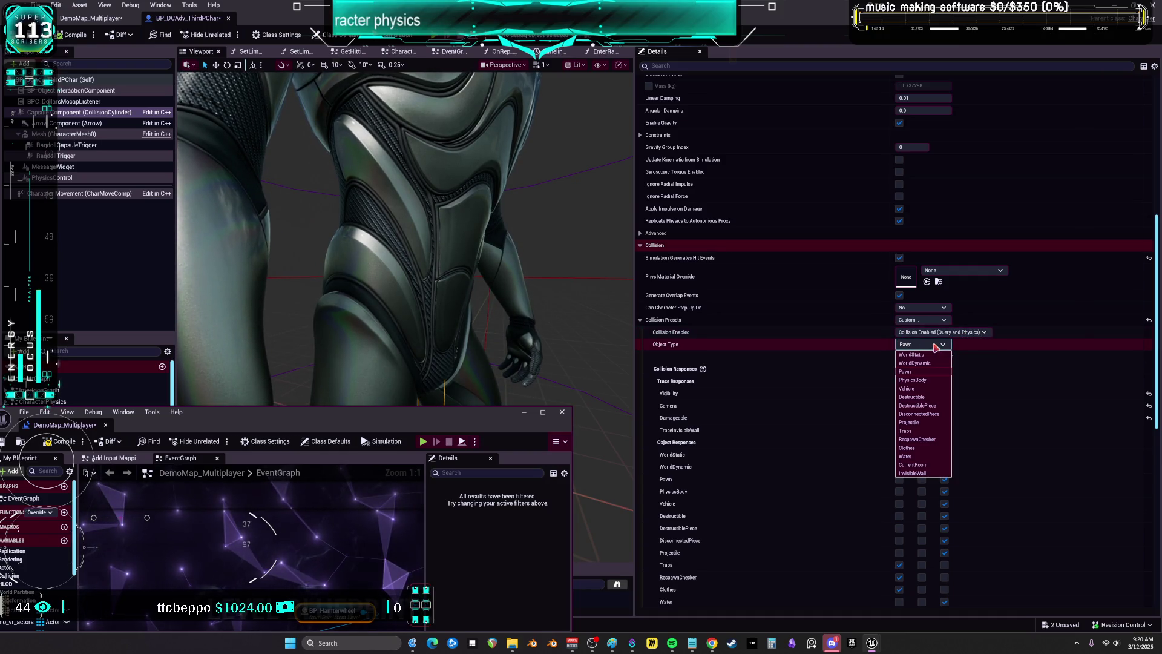
left_click(919, 344)
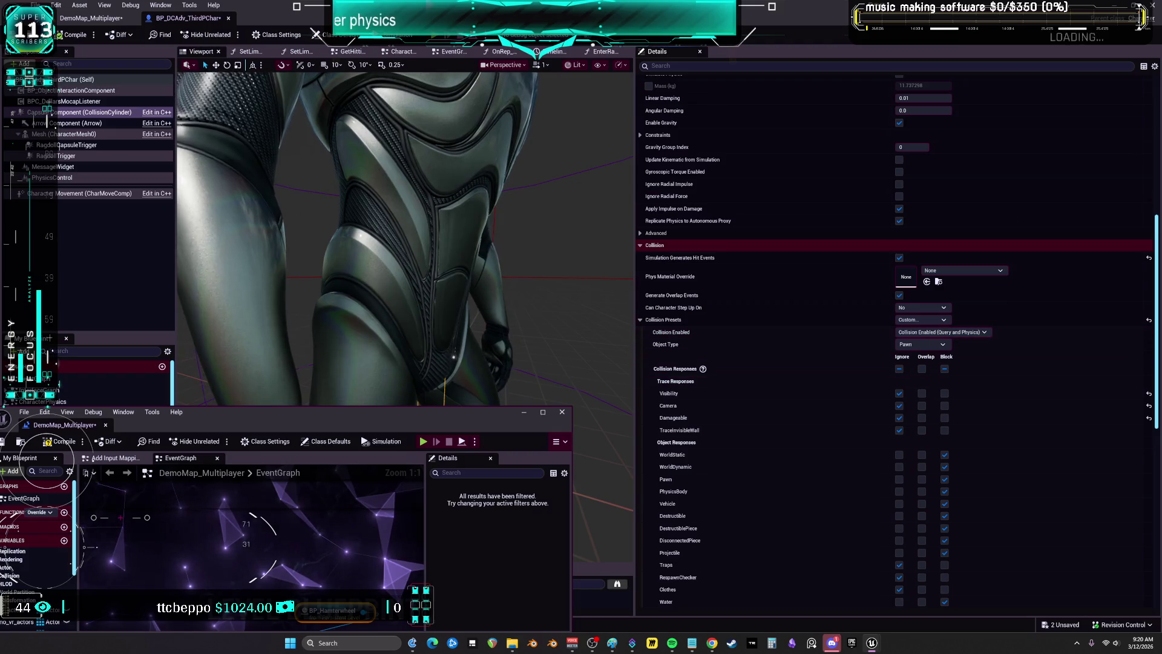
scroll(833, 403, "down", 1)
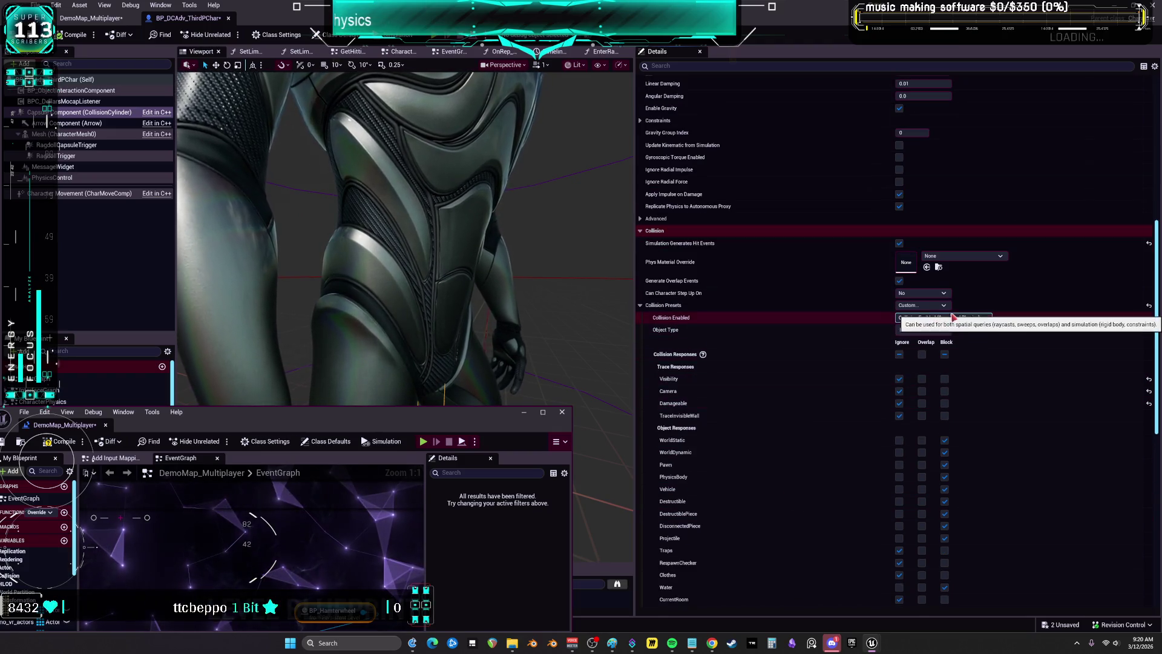
left_click(922, 331)
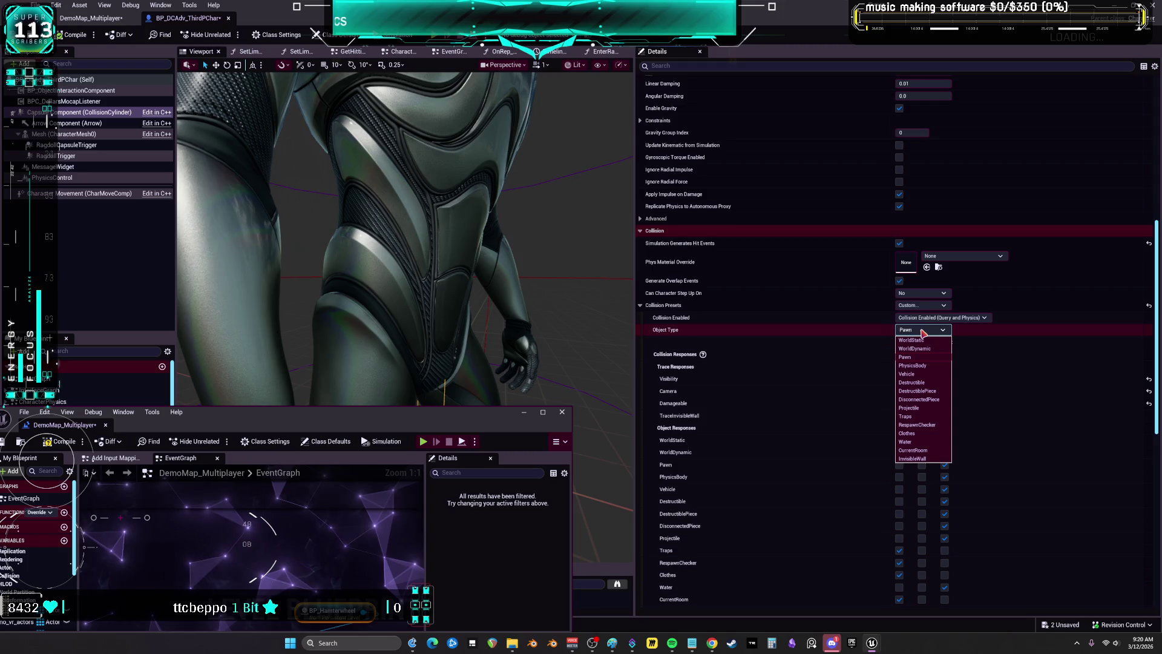
left_click(935, 357)
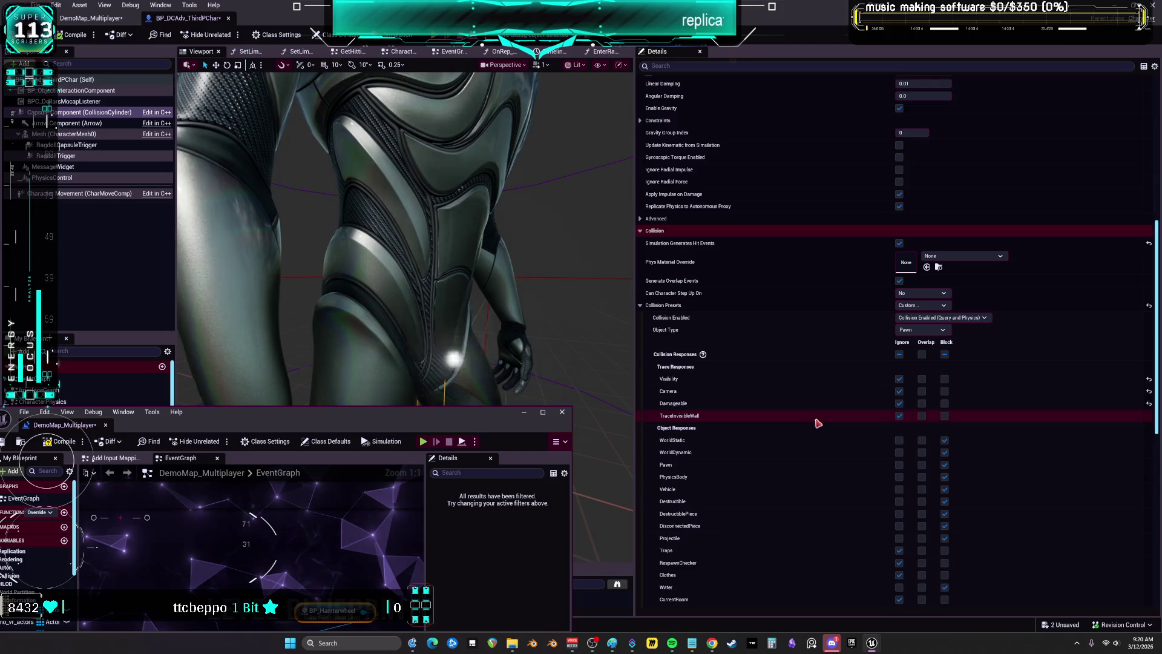
scroll(817, 415, "down", 1)
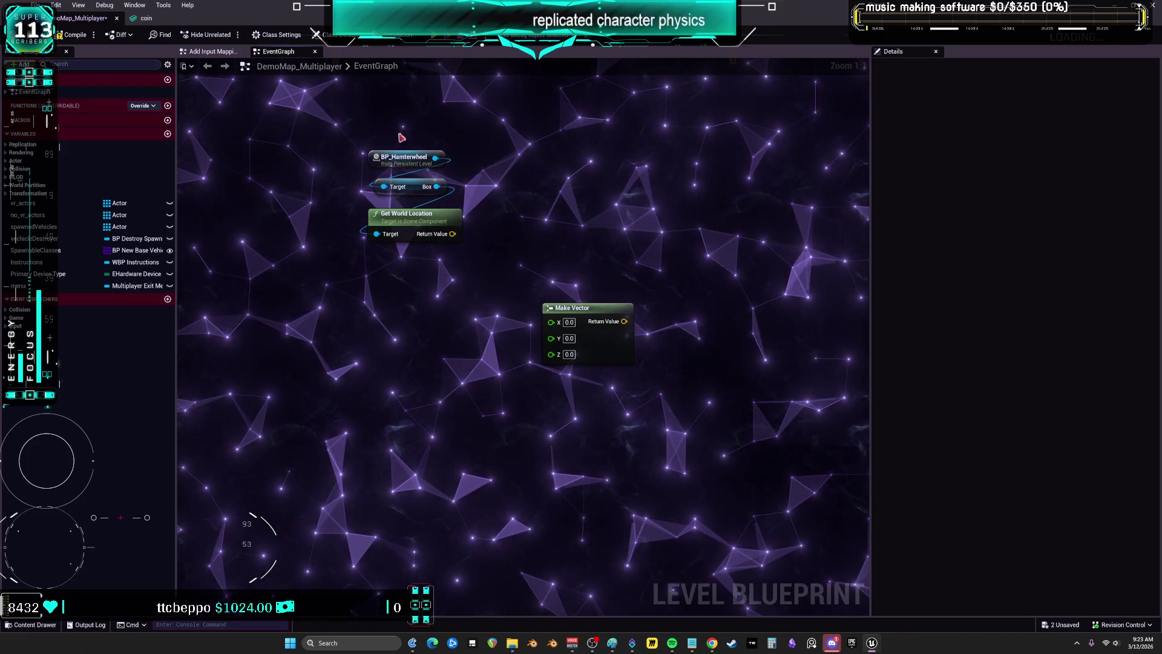
Place four left-aligned Make Literal Float nodes valued -3000, 3000, 3000 and -3000
left_click_drag(409, 294, 416, 328)
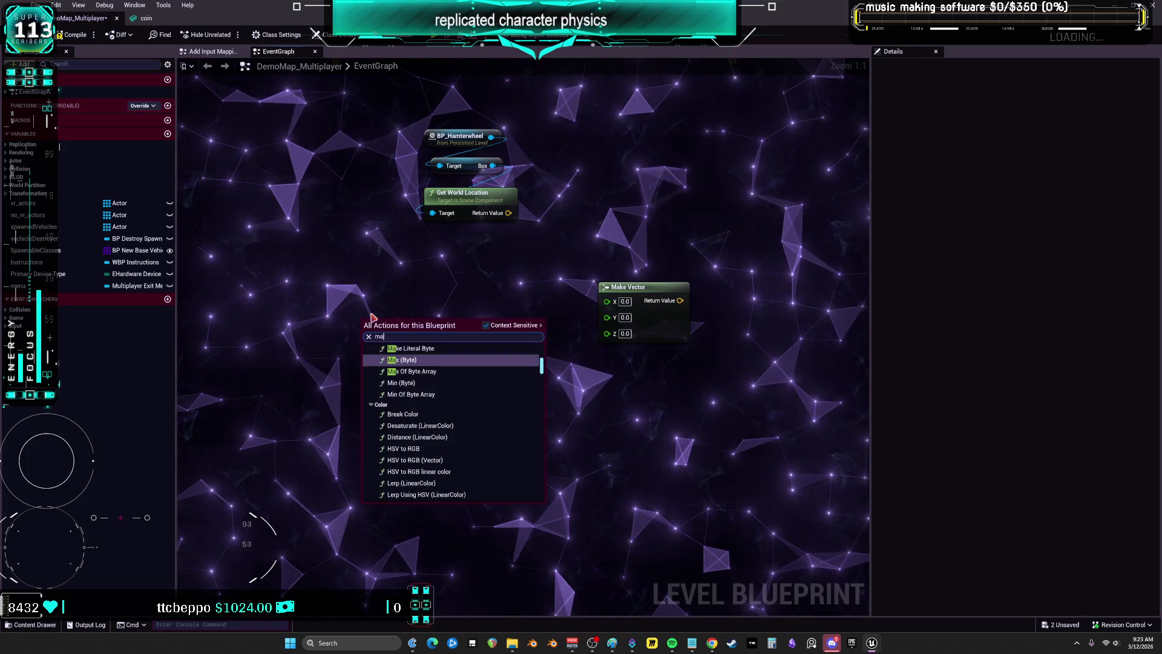
type("ke litear")
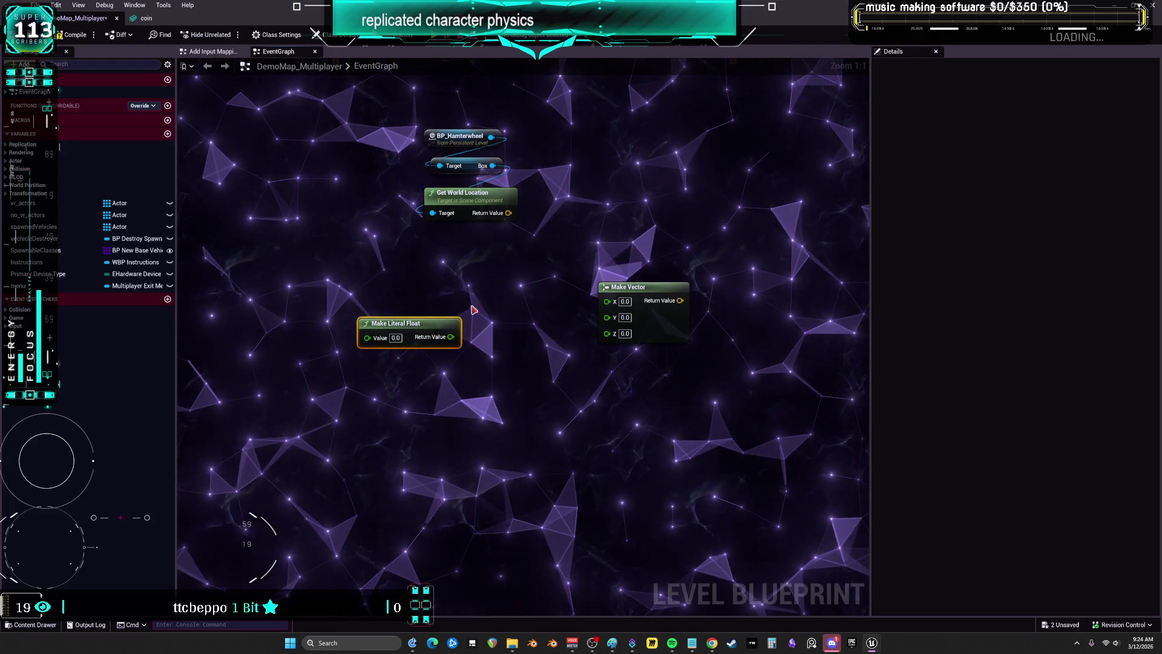
key("ctrl+v")
key("ctrl+v")
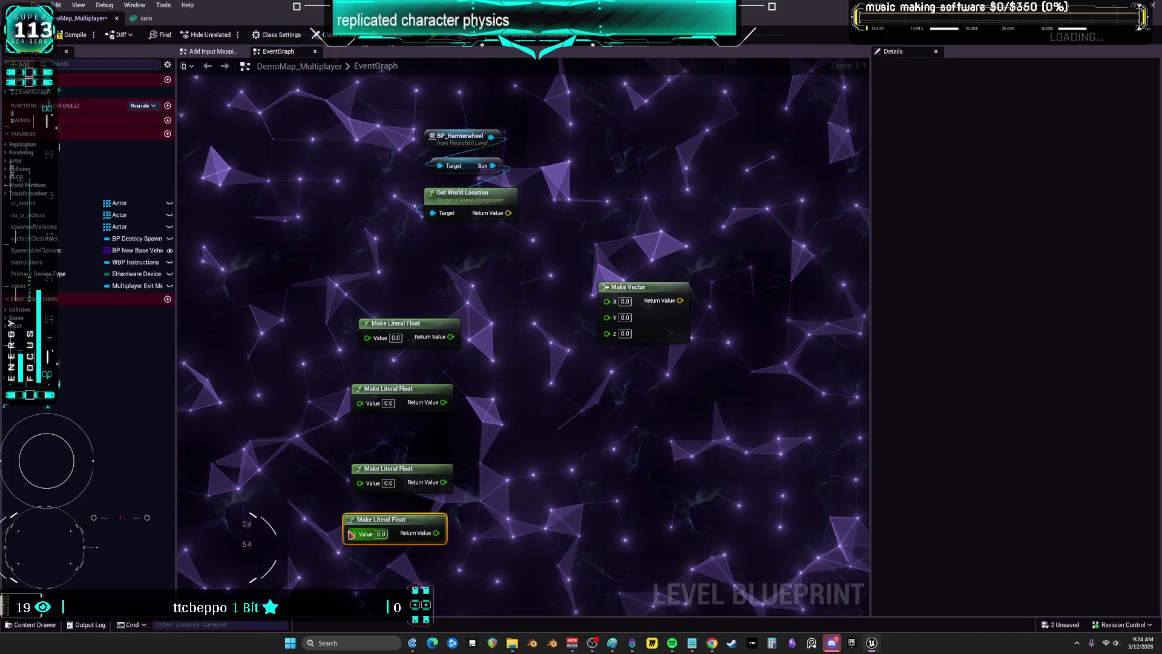
key("shift+a")
left_click_drag(425, 394, 425, 364)
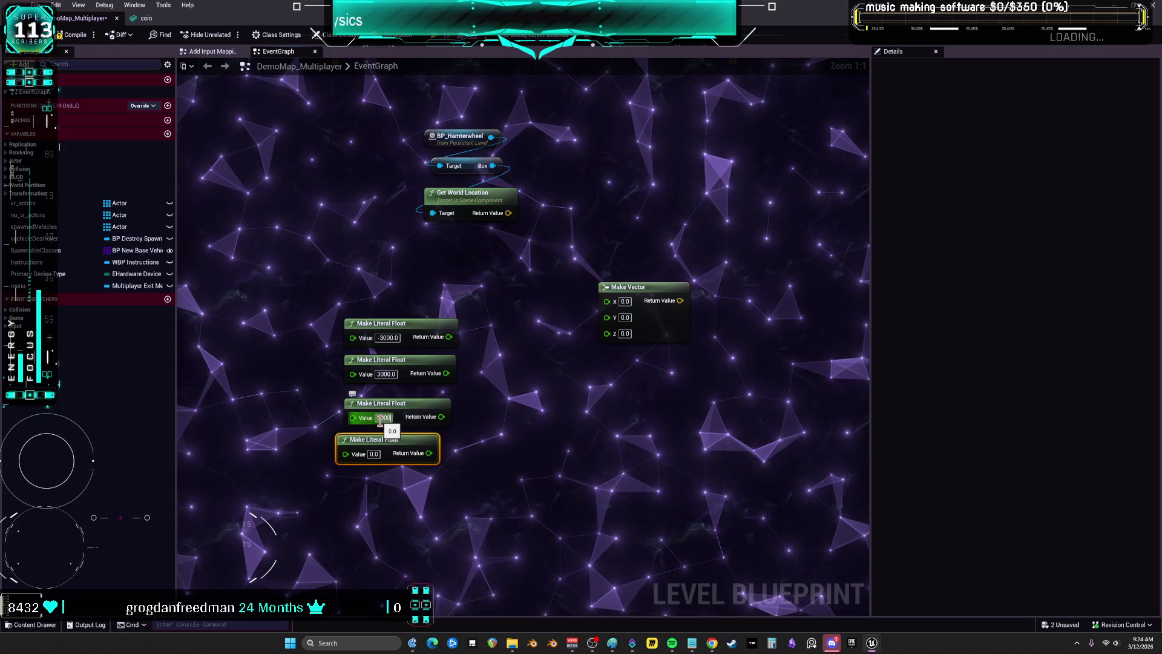
left_click(374, 454)
type("-3000")
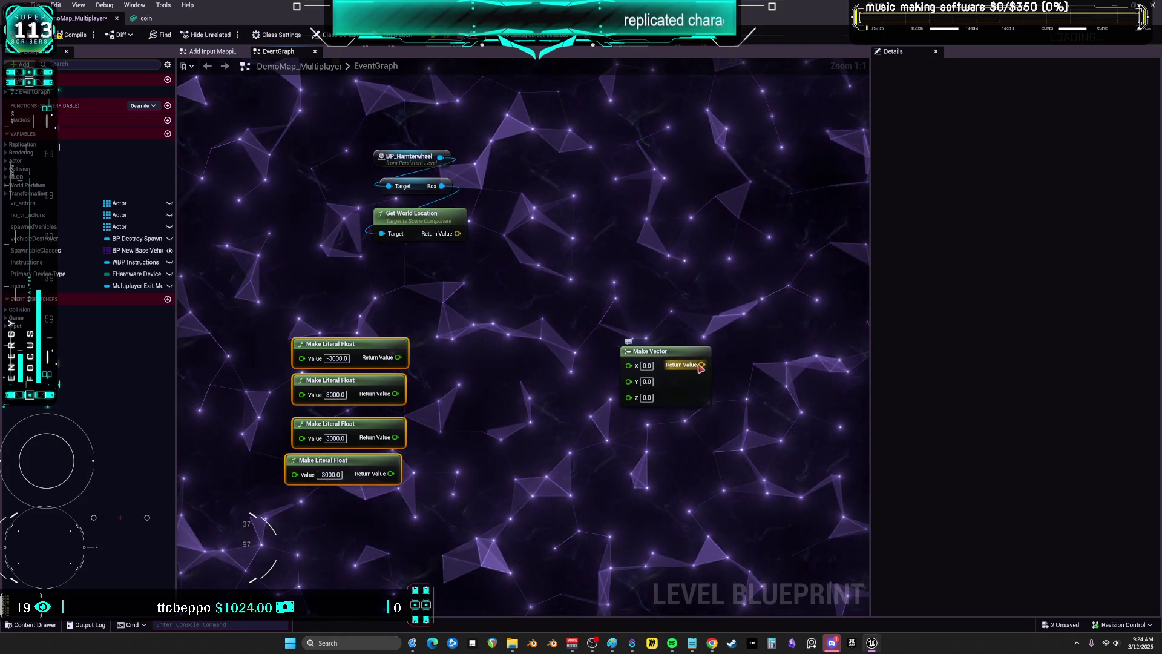
left_click_drag(701, 367, 669, 357)
type("spawn ac")
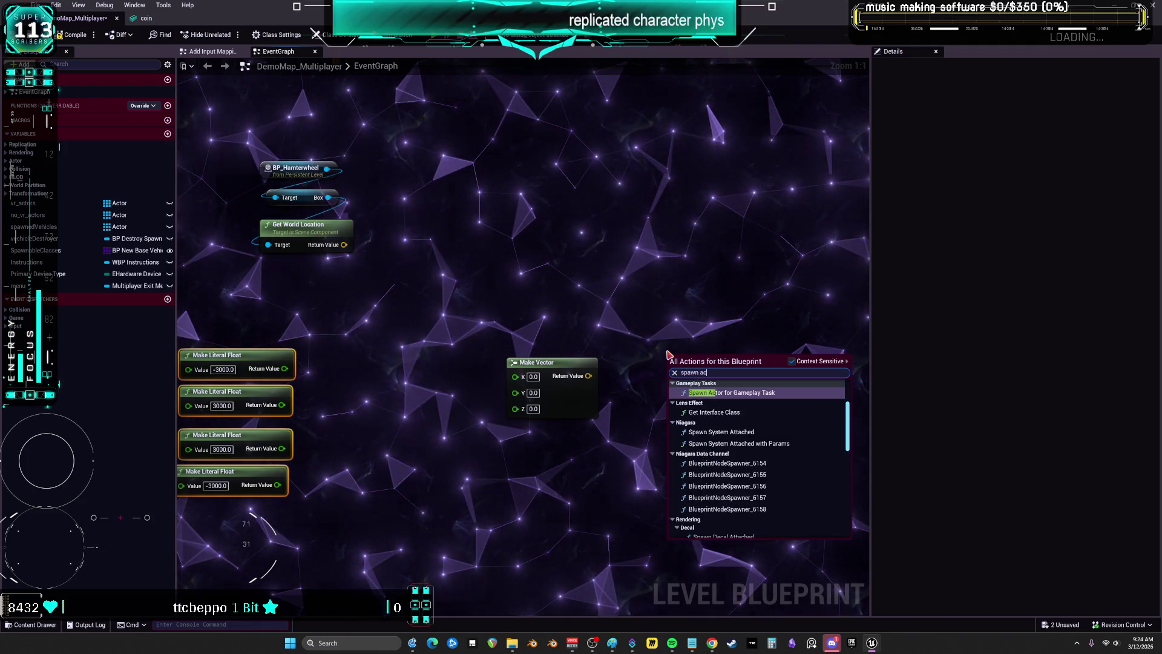
Add a Spawn Actor from Class node and move it up in the graph
key("Return")
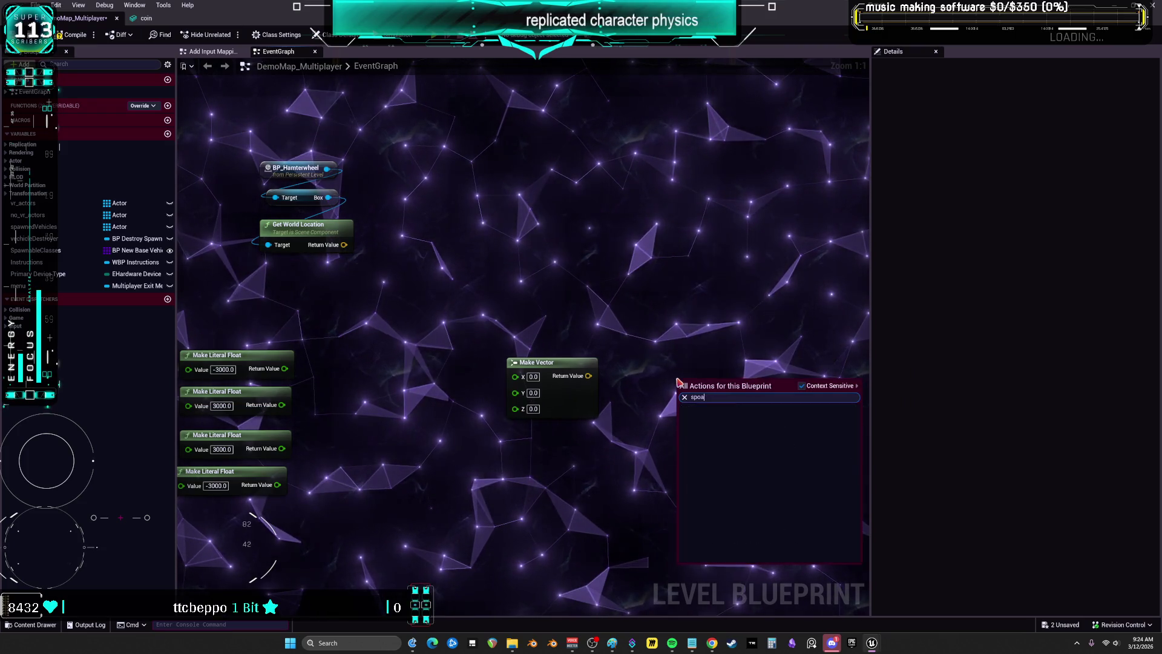
type("wn actor")
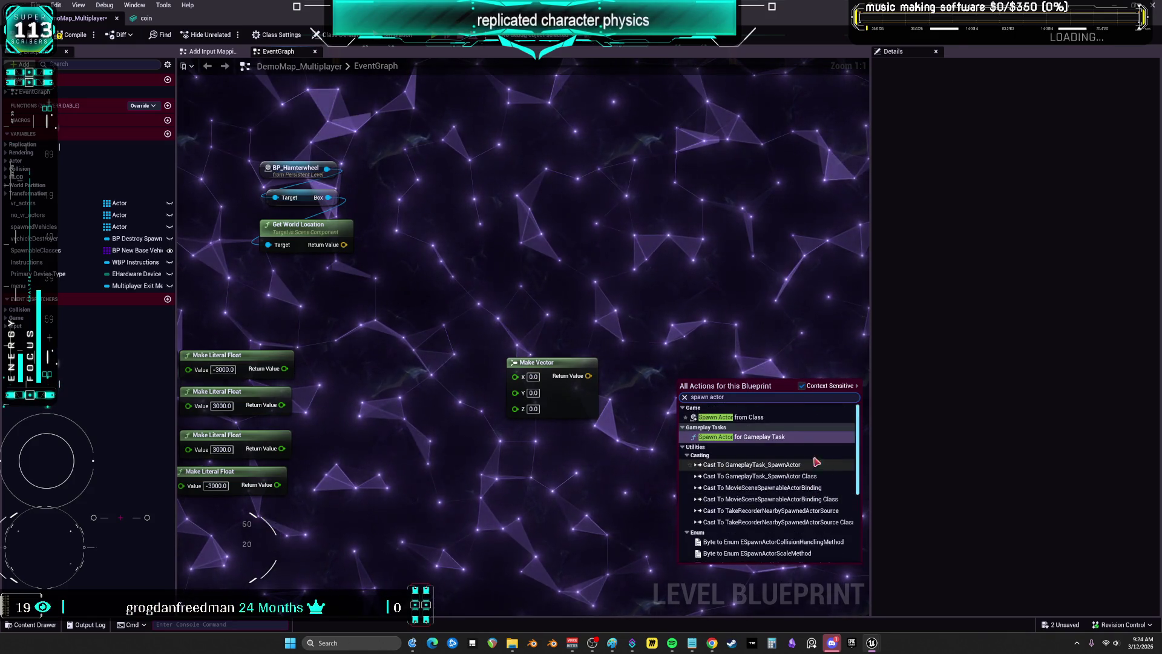
left_click(733, 417)
right_click(691, 436)
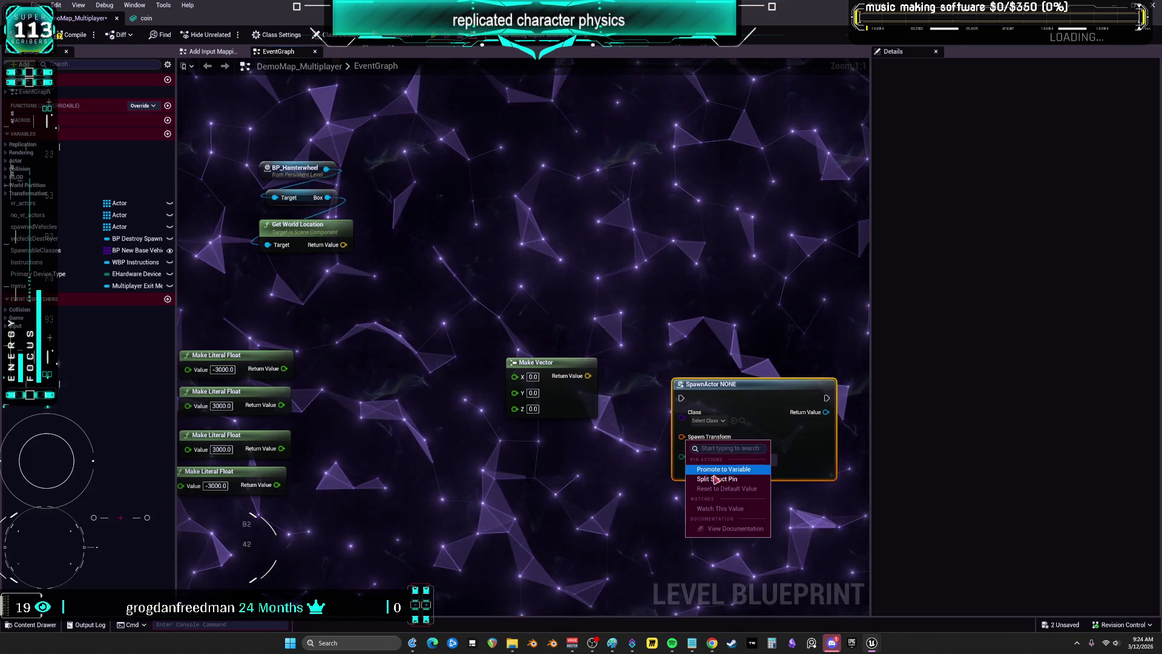
mouse_move(727, 426)
left_mouse_down()
mouse_move(727, 347)
mouse_move(777, 345)
left_mouse_up()
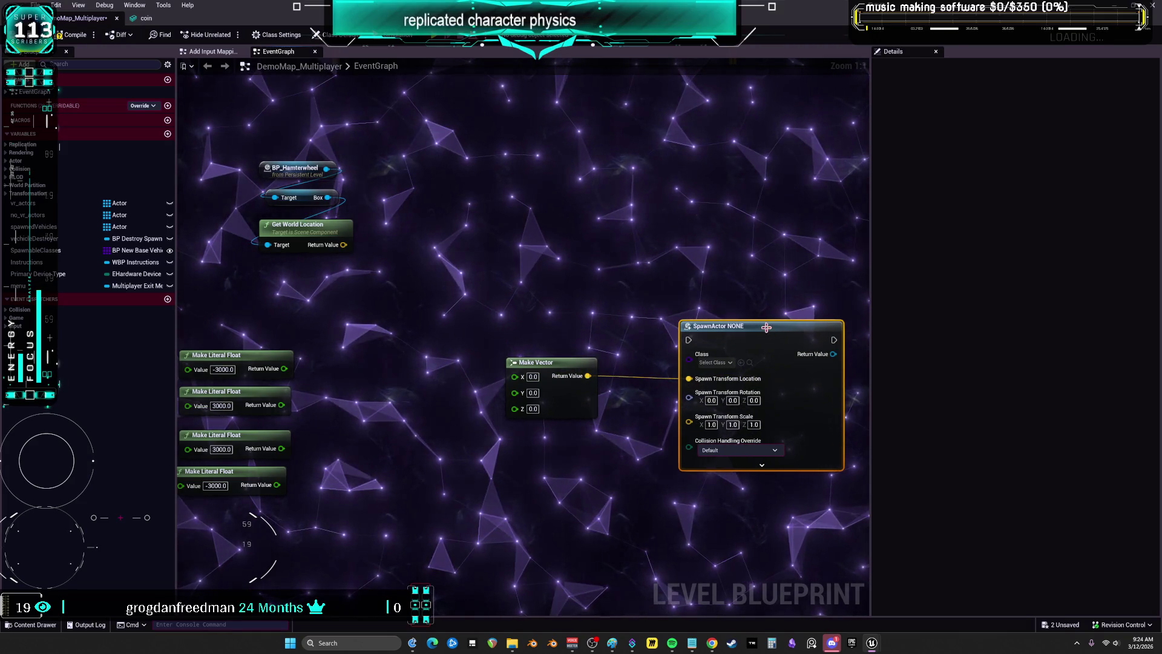
Rearrange the float literals, wheel location nodes and Make Vector node to make room
left_click_drag(482, 289, 381, 528)
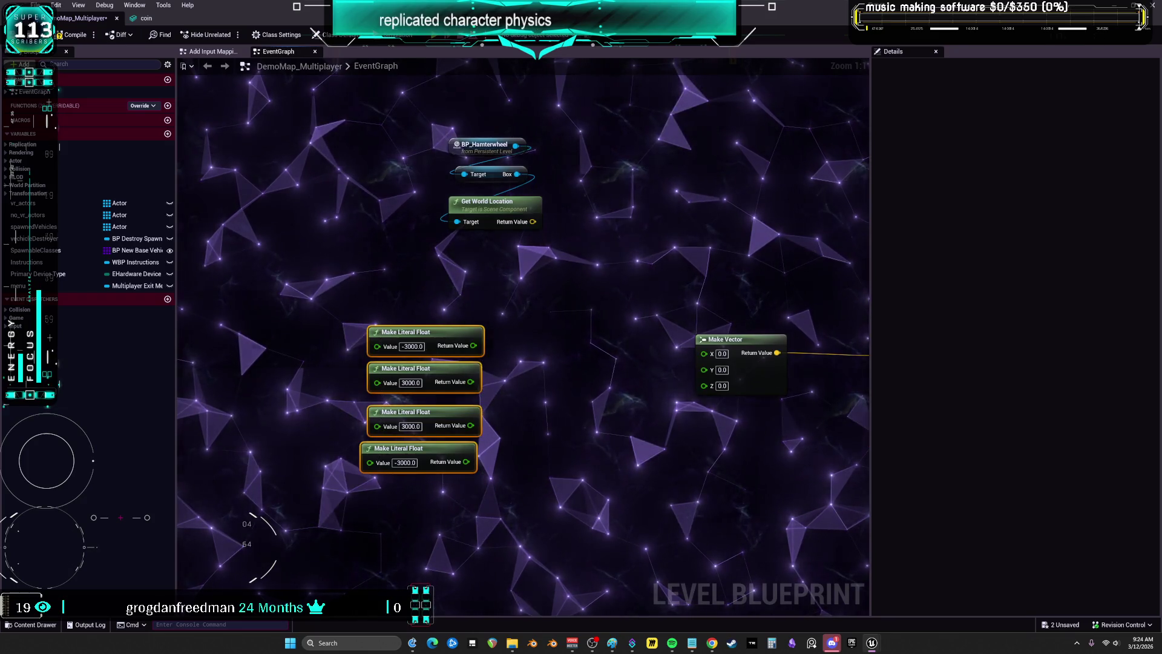
left_click_drag(563, 366, 446, 358)
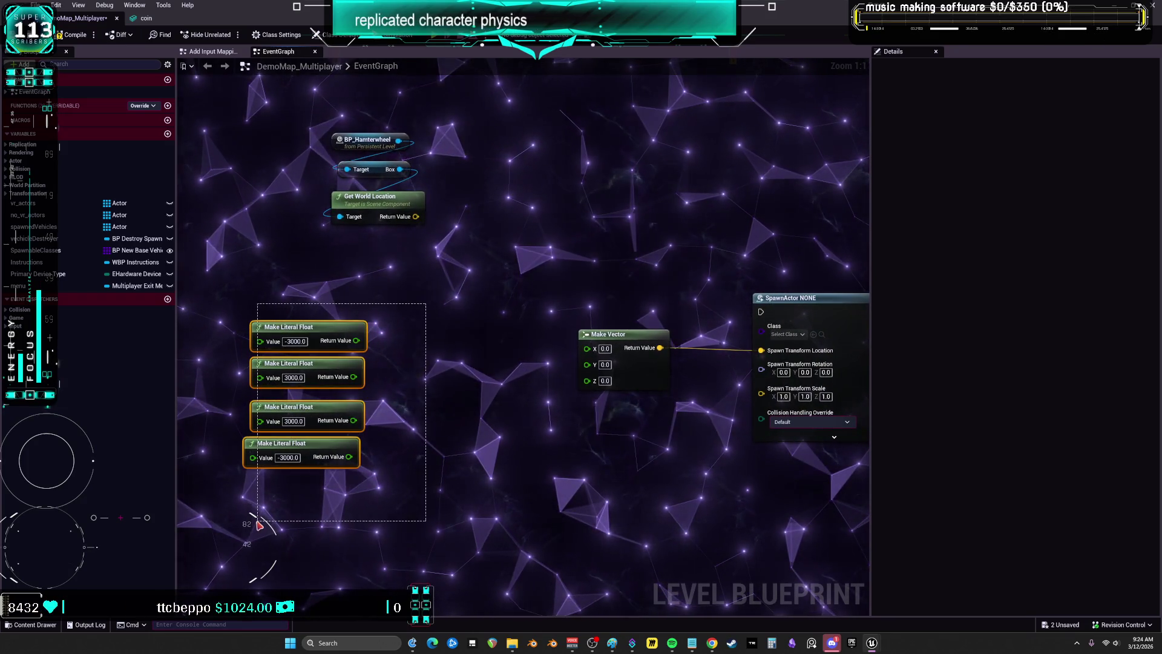
left_click_drag(259, 525, 261, 567)
left_click_drag(321, 173, 436, 273)
left_click_drag(425, 219, 447, 270)
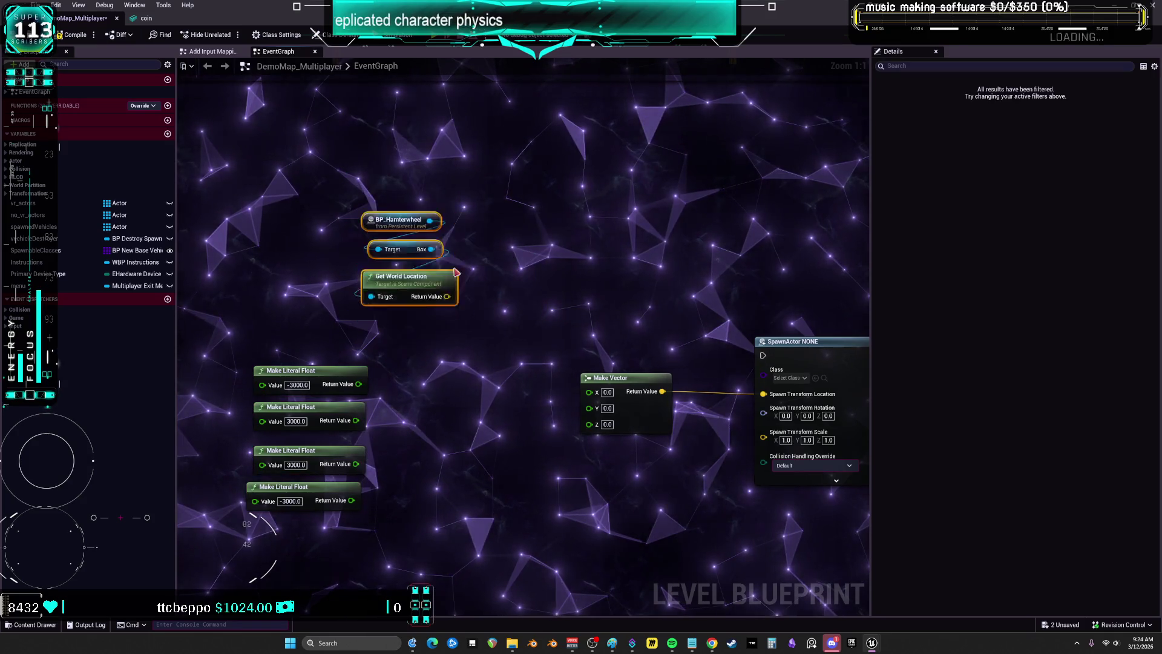
left_click_drag(761, 338, 741, 291)
left_click_drag(636, 337, 690, 338)
left_click_drag(424, 354, 496, 333)
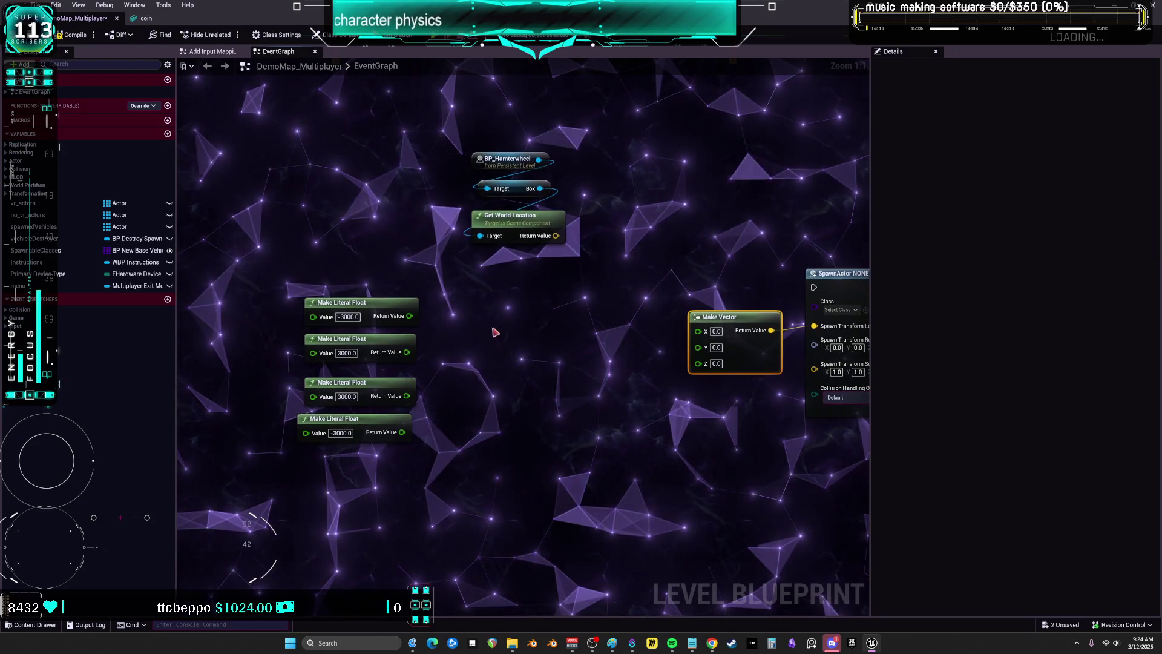
Add a Random Float in Range node beside the float literals
right_click(452, 337)
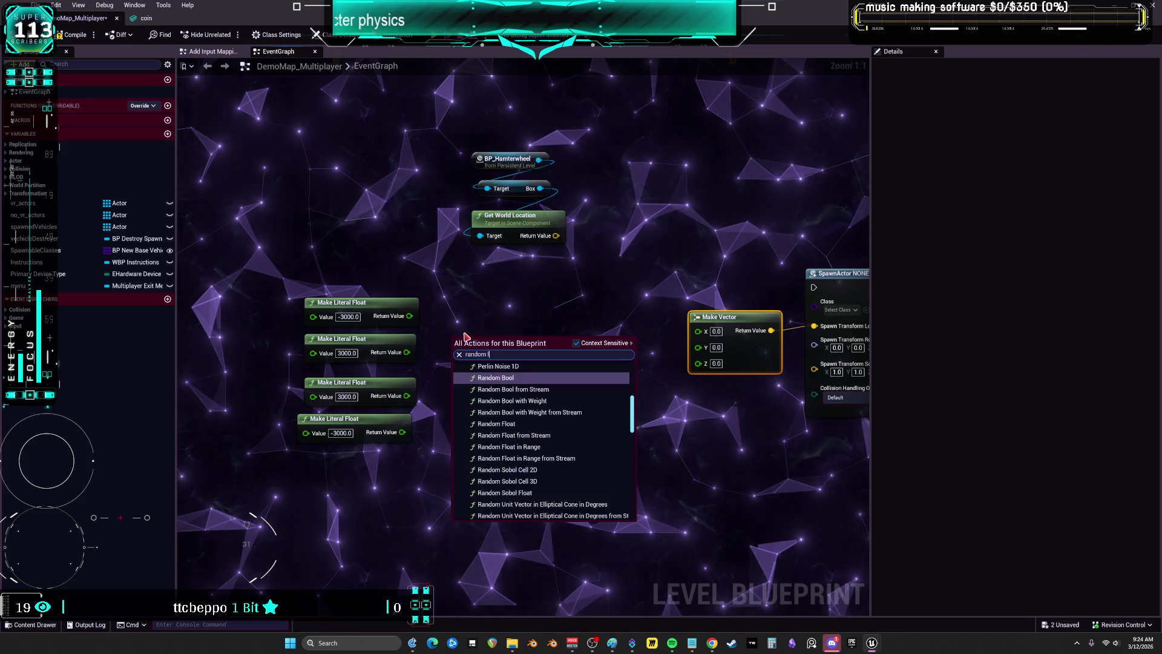
key("BackSpace")
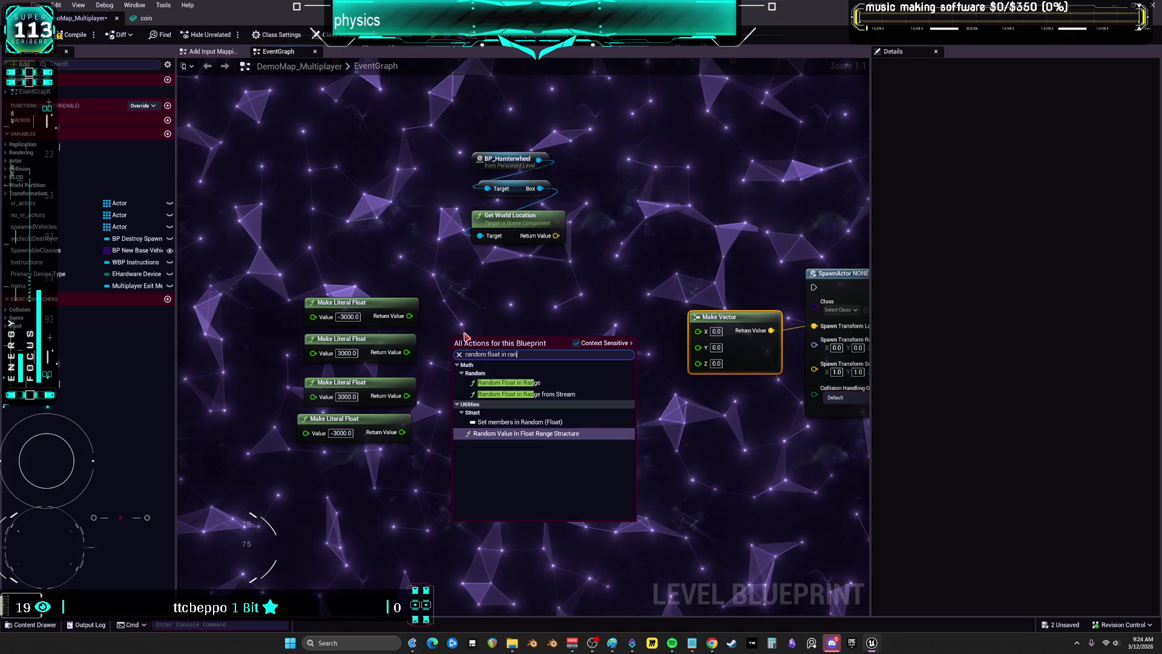
mouse_move(524, 369)
left_mouse_down()
mouse_move(546, 370)
mouse_move(489, 371)
mouse_move(495, 322)
left_mouse_up()
Wire 3000 and -3000 into the lower Random Float in Range's Min and Max
left_click_drag(430, 416, 429, 434)
left_click_drag(572, 354, 508, 382)
left_click_drag(436, 338, 428, 353)
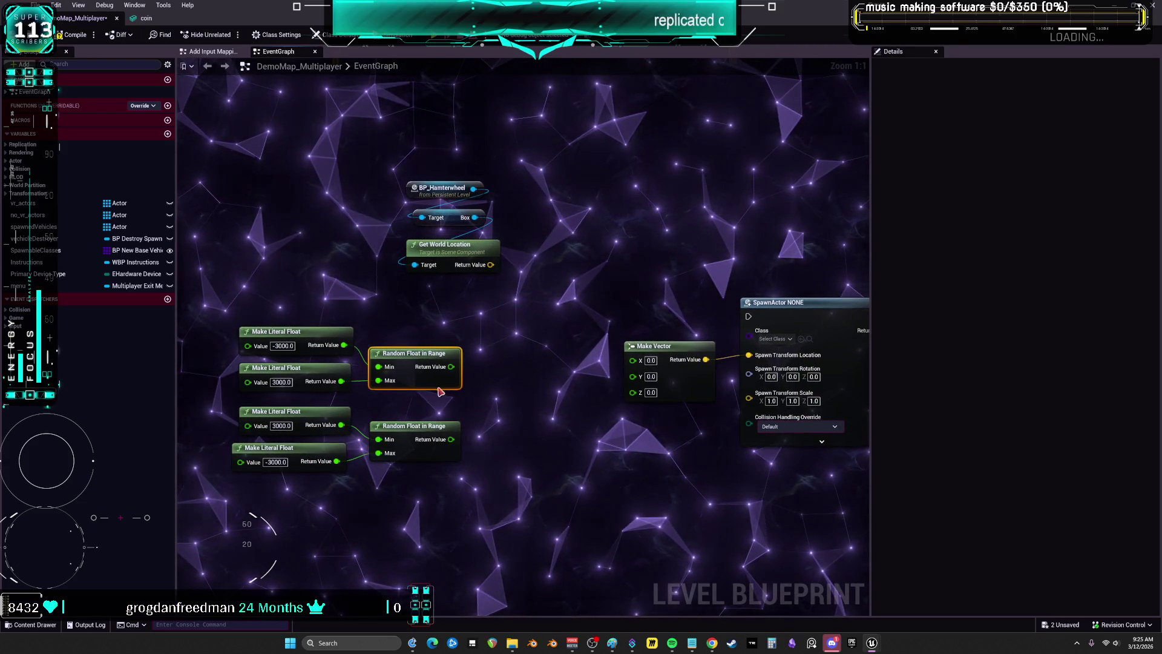
Split Get World Location's Return Value into separate X, Y and Z pins
right_click(493, 266)
left_click(541, 308)
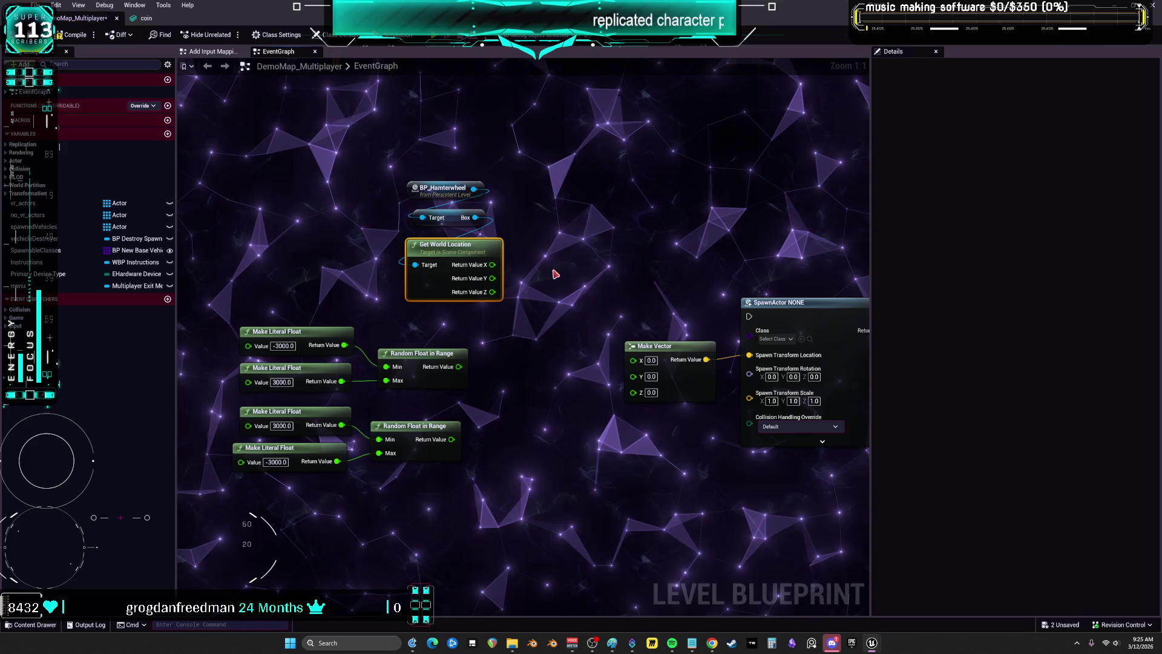
left_click_drag(553, 281, 515, 304)
key("ctrl+z")
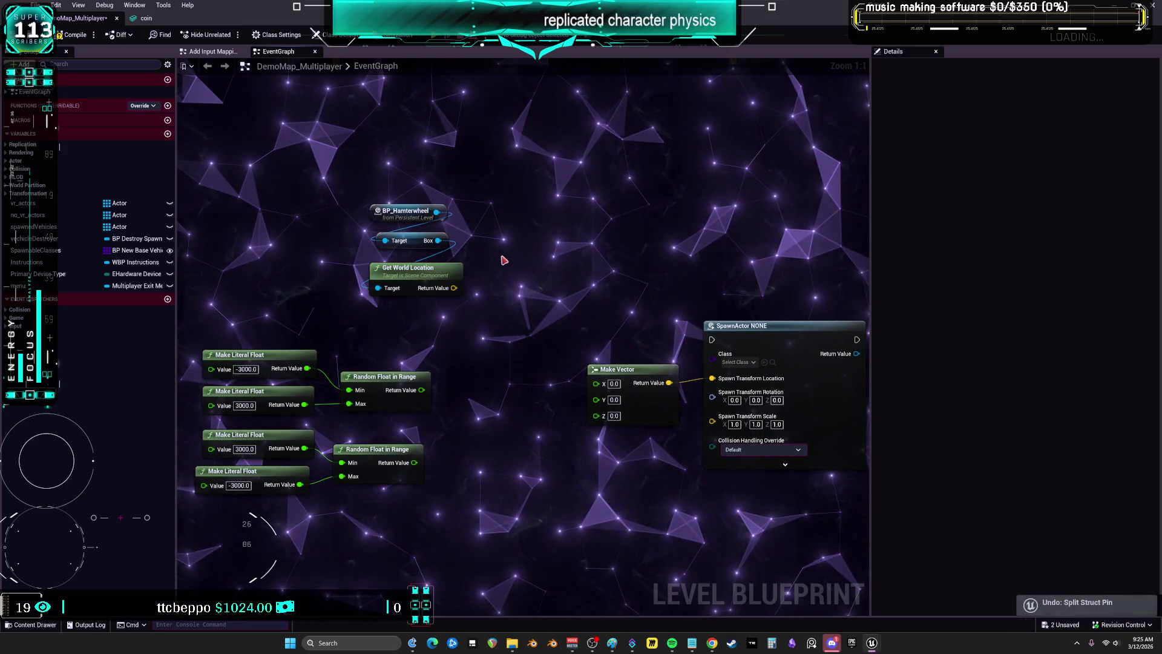
right_click(455, 291)
left_click(477, 315)
Duplicate Make Vector, feeding location X into one and the two random ranges into another's X and Y
left_click(618, 370)
key("ctrl+c")
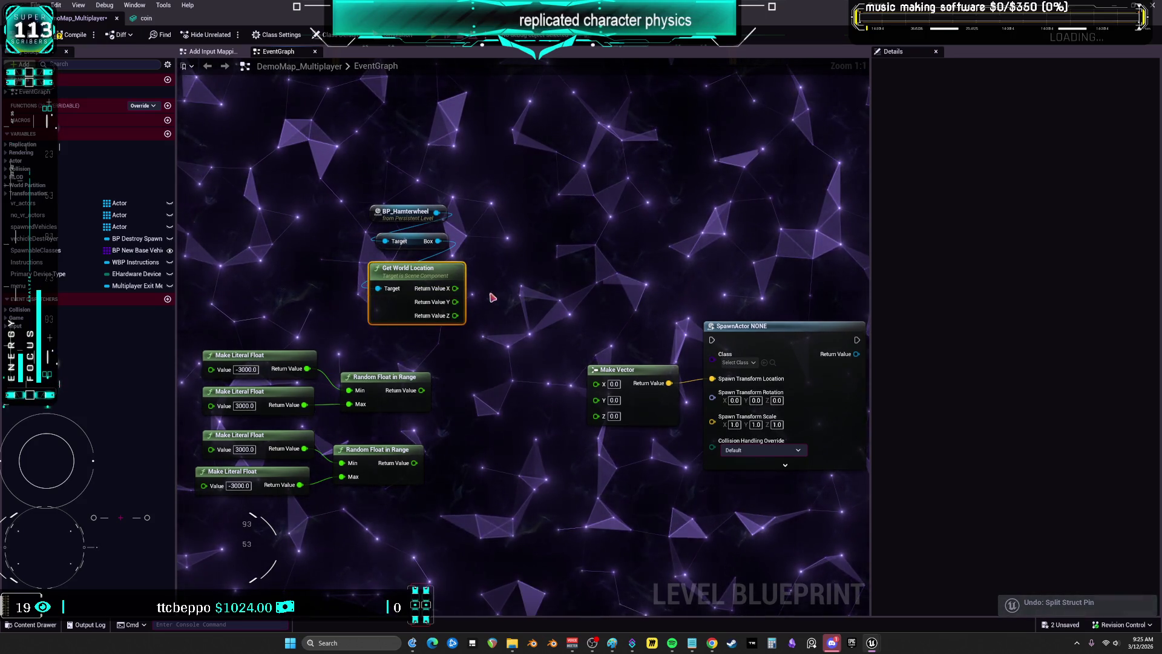
key("ctrl+v")
key("ctrl+v")
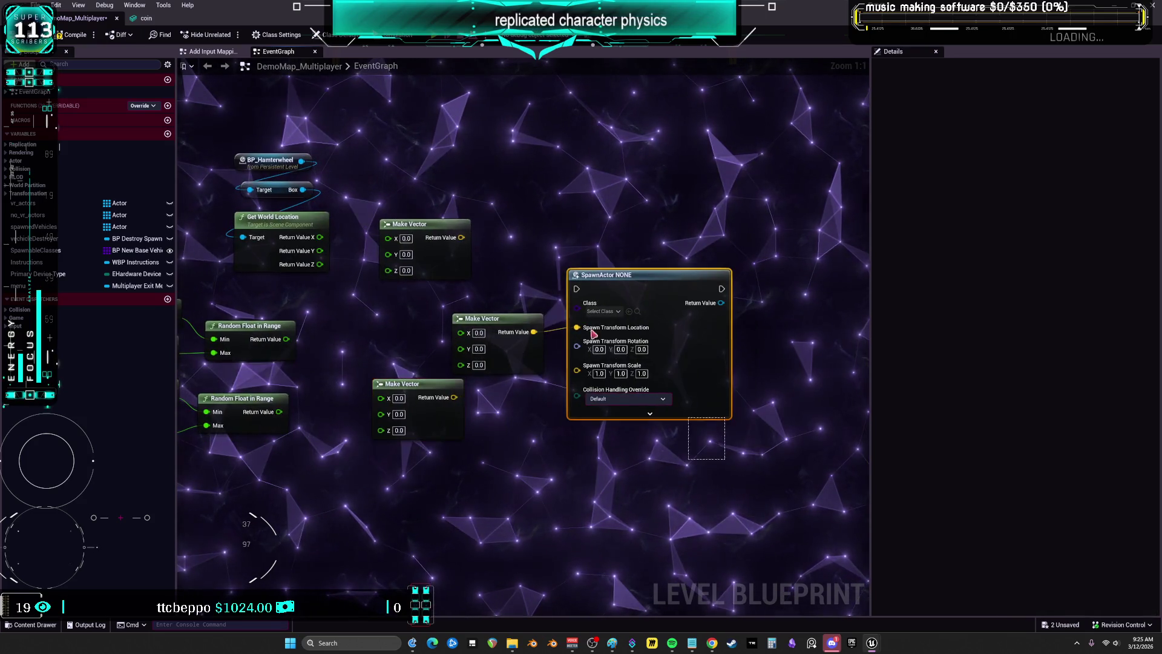
mouse_move(492, 313)
left_mouse_down()
mouse_move(799, 314)
mouse_move(847, 327)
left_mouse_up()
left_click_drag(488, 248, 557, 259)
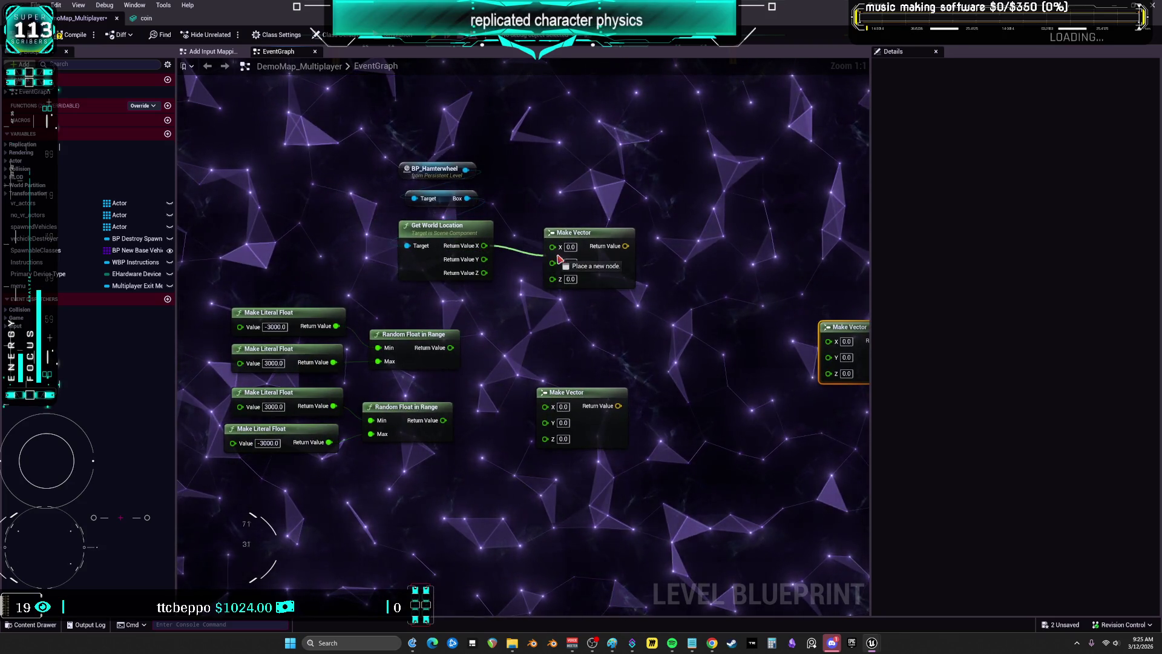
left_click_drag(525, 360, 520, 300)
left_click_drag(445, 300, 526, 315)
left_click_drag(442, 367, 525, 329)
left_click_drag(626, 209, 495, 261)
left_click_drag(513, 309, 517, 331)
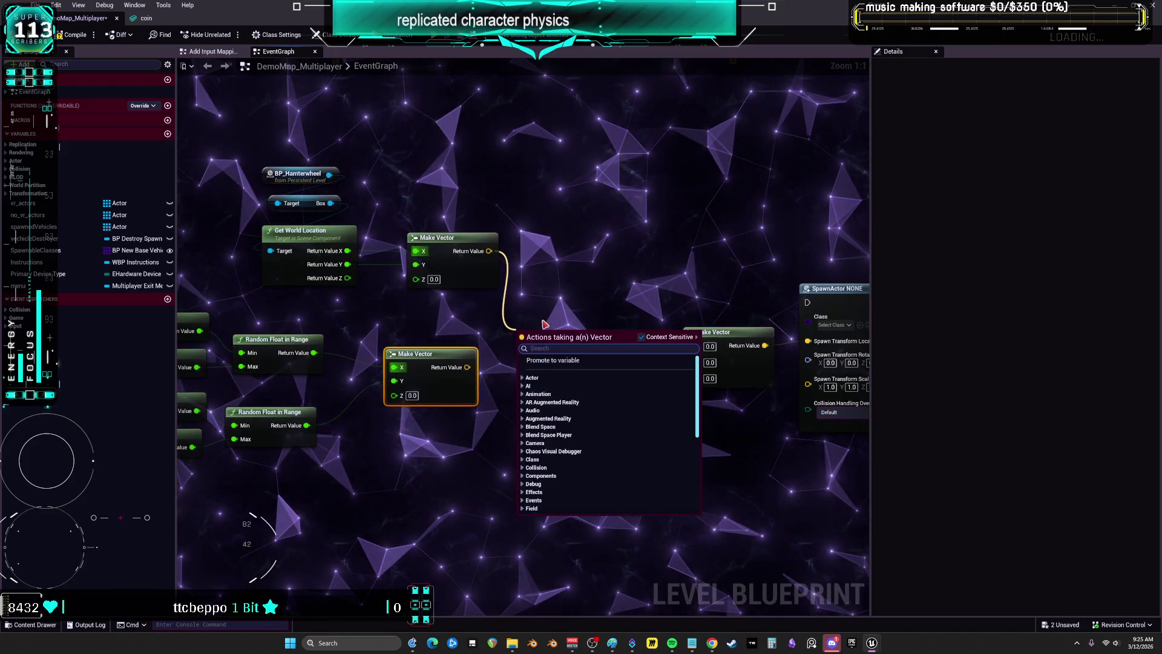
Add a Distance between the two vectors, test it less than 300, and feed the Branch condition
type("distance")
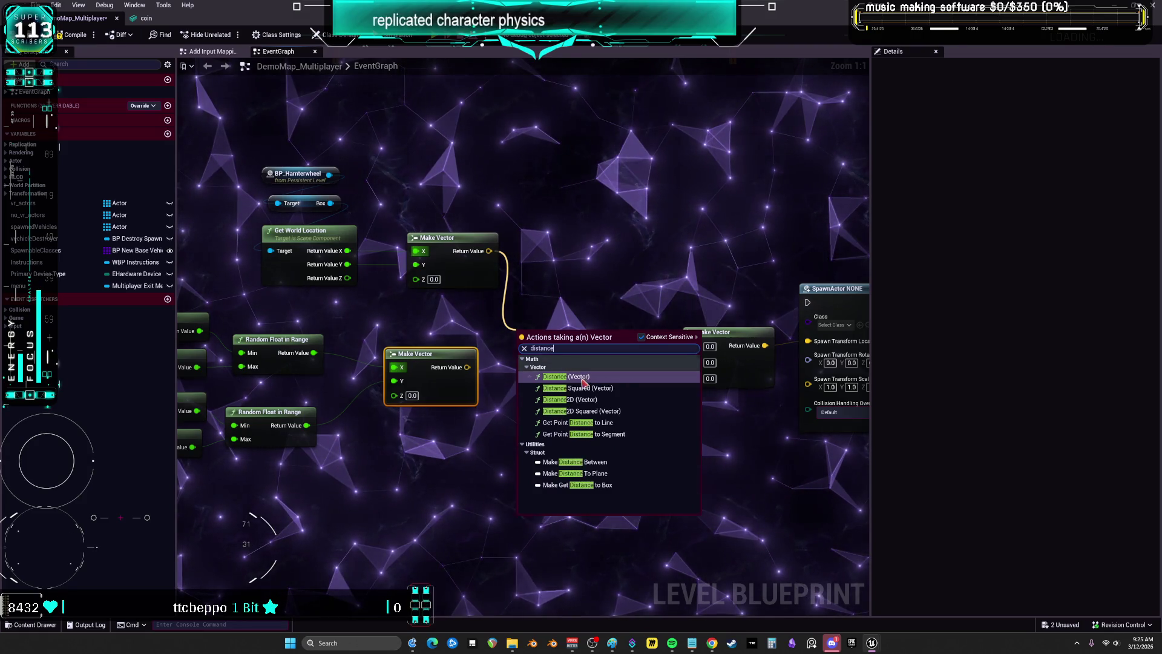
mouse_move(467, 366)
left_mouse_down()
mouse_move(529, 371)
mouse_move(543, 342)
left_mouse_up()
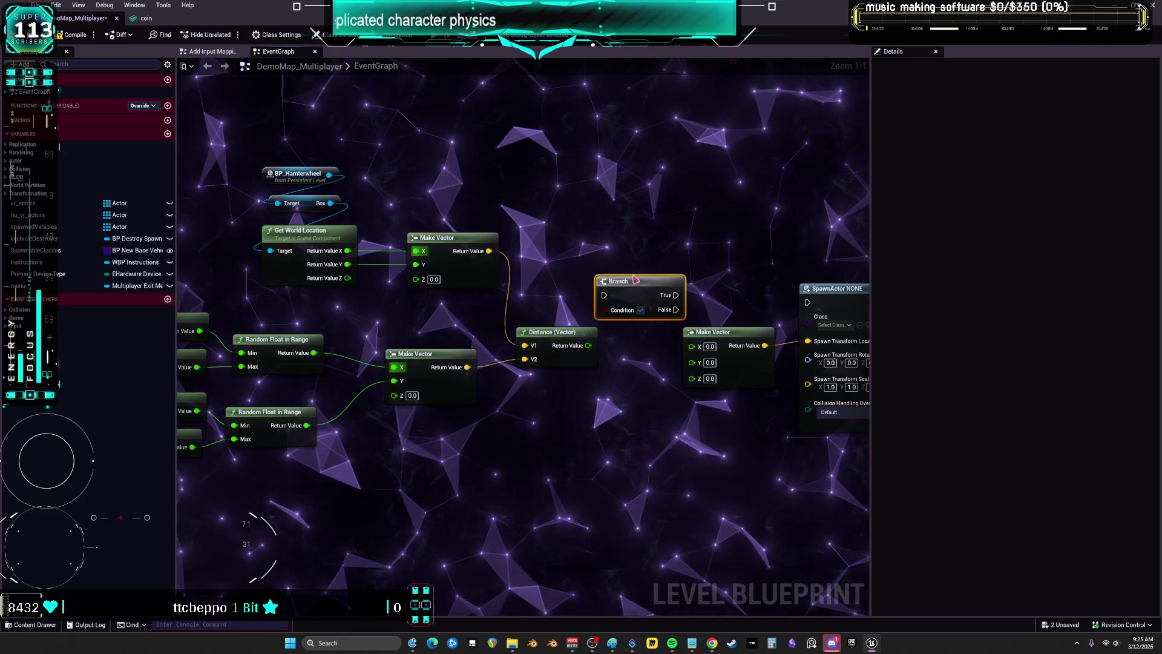
left_click_drag(634, 282, 649, 259)
left_click_drag(588, 345, 610, 391)
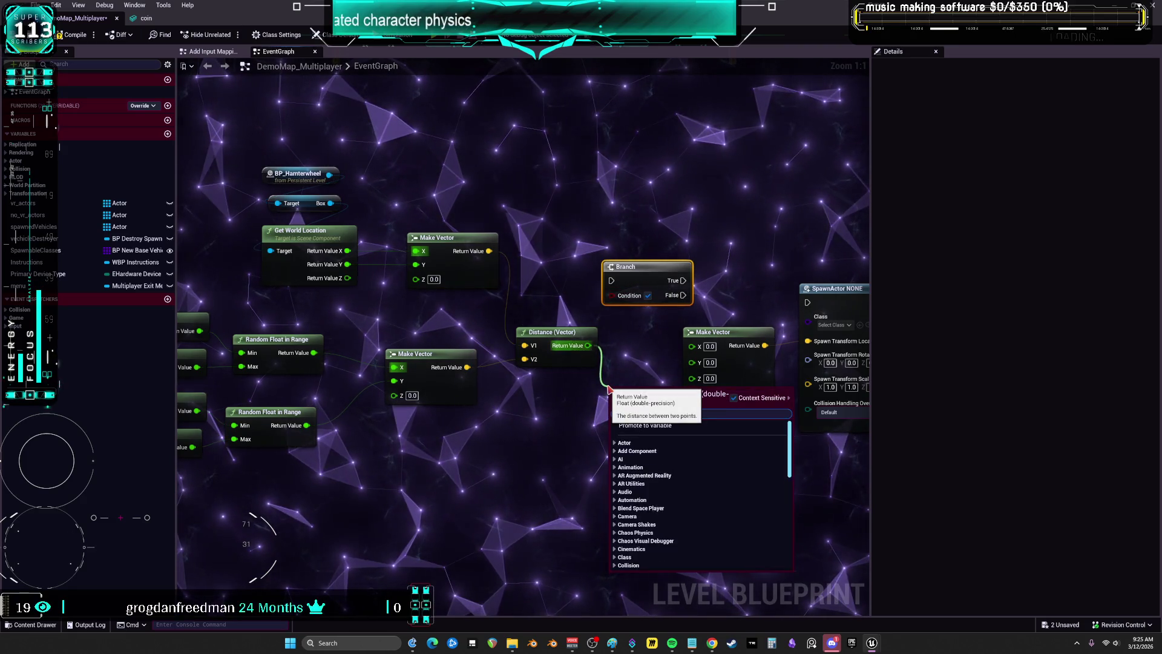
left_click(657, 442)
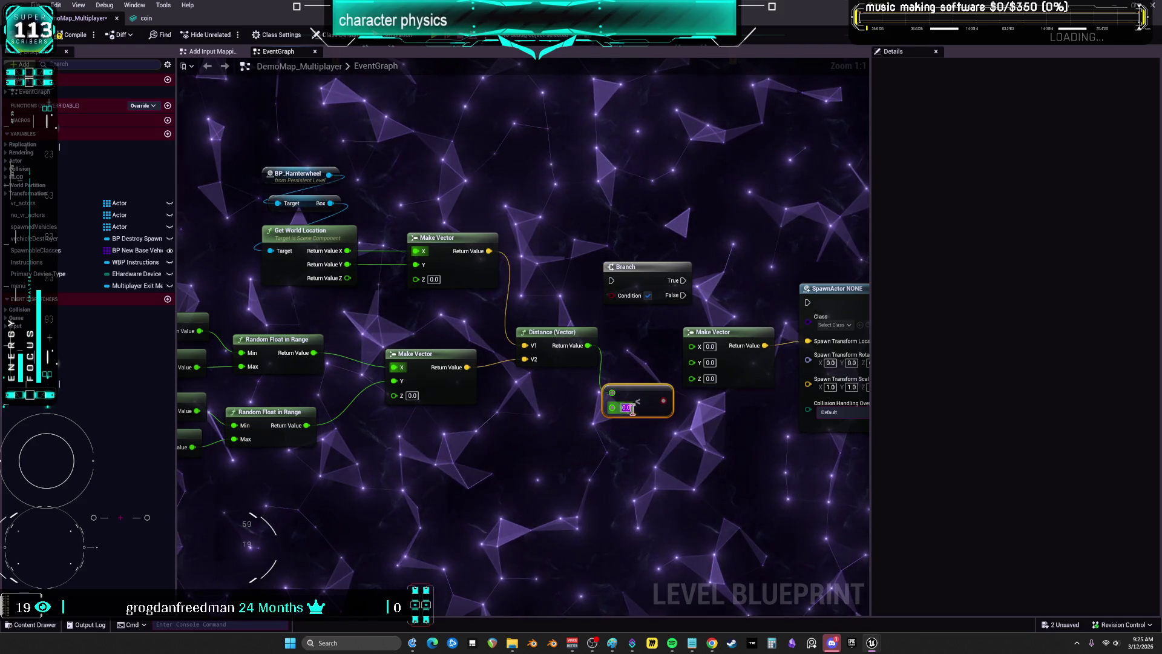
type("0")
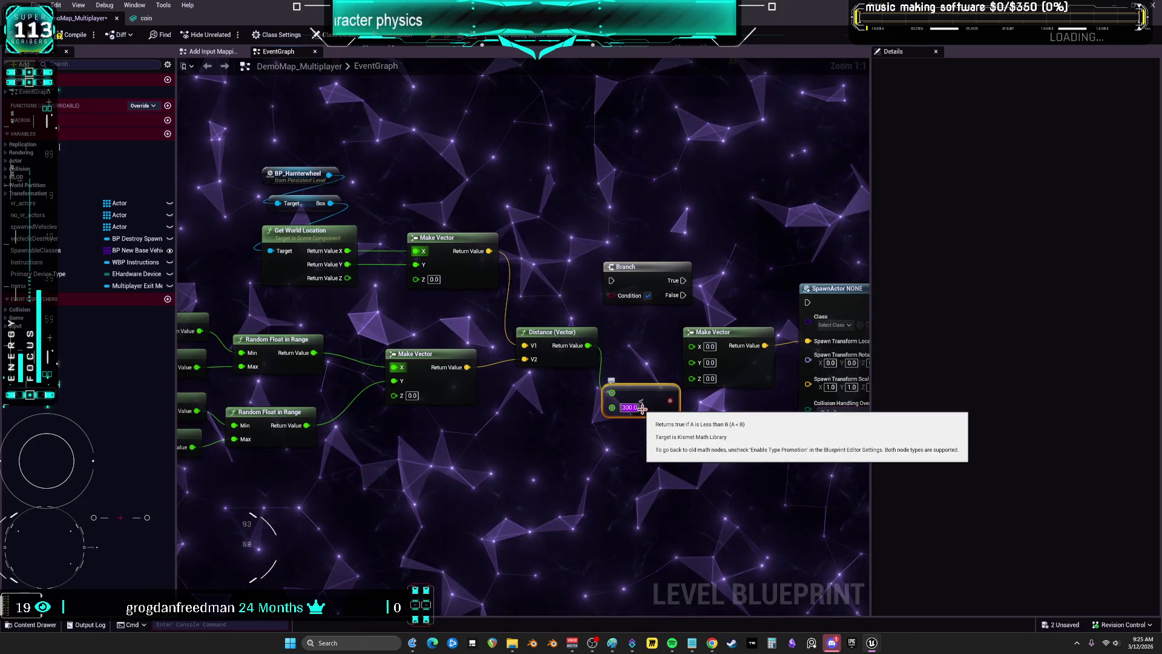
key("Return")
mouse_move(634, 346)
left_mouse_down()
mouse_move(611, 296)
mouse_move(652, 253)
left_mouse_up()
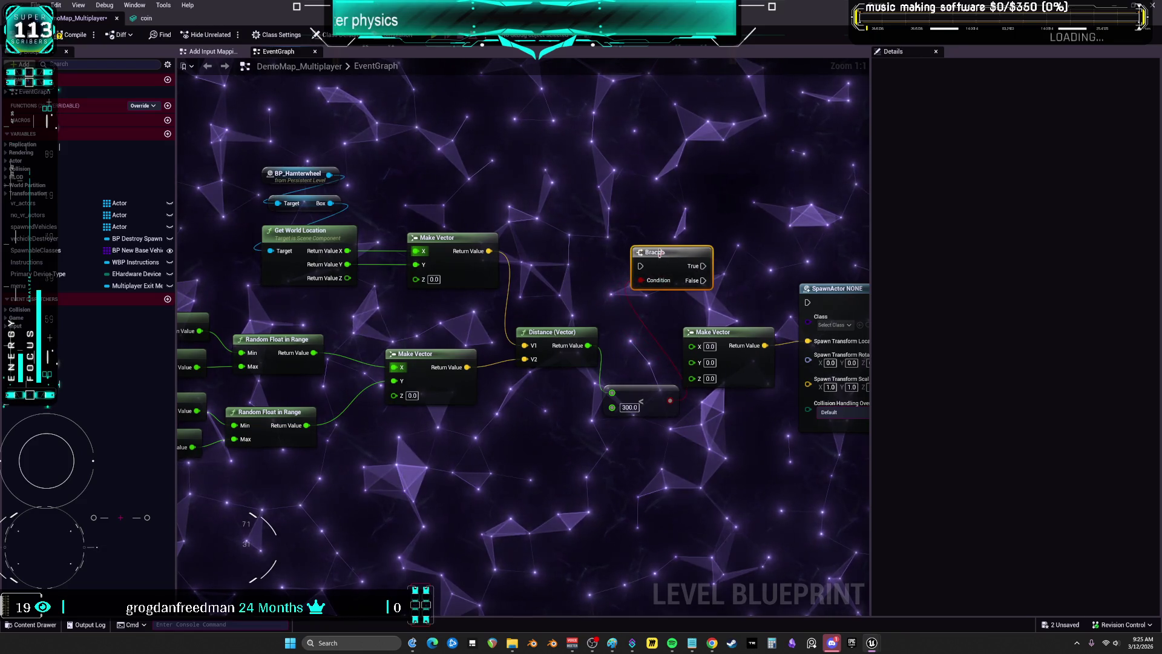
Rearrange the nodes and connect Branch True to SpawnActor's execution input
left_click_drag(218, 163, 742, 554)
mouse_move(343, 328)
left_mouse_down()
mouse_move(289, 327)
mouse_move(508, 298)
left_mouse_up()
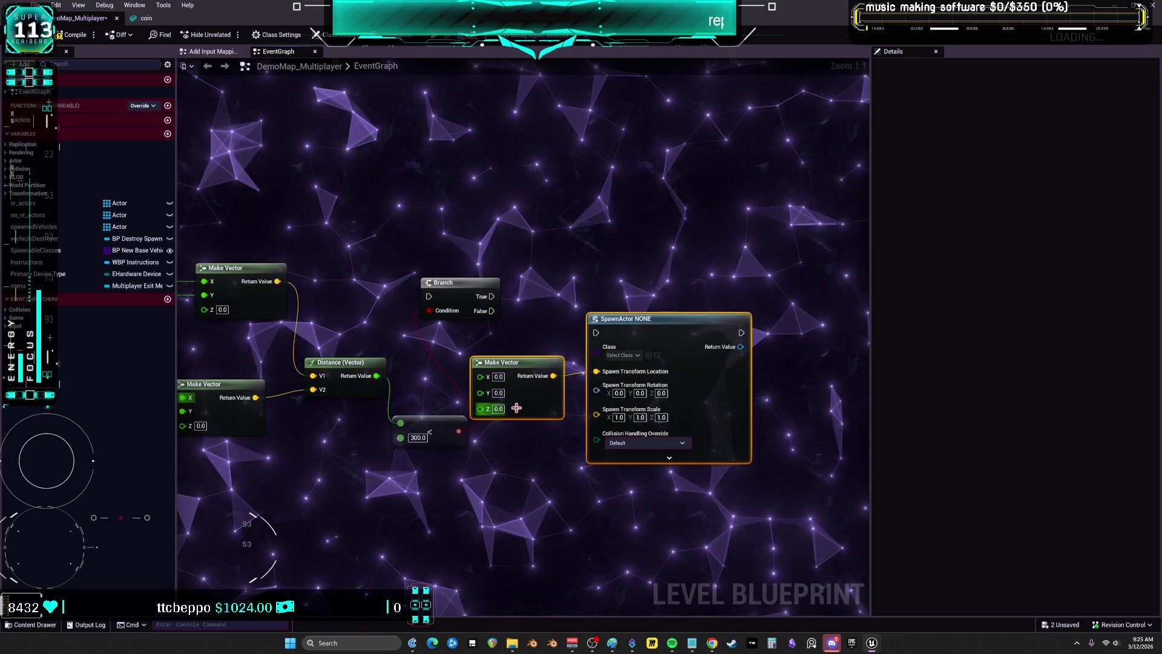
left_click_drag(512, 409, 604, 405)
left_click_drag(365, 338, 487, 343)
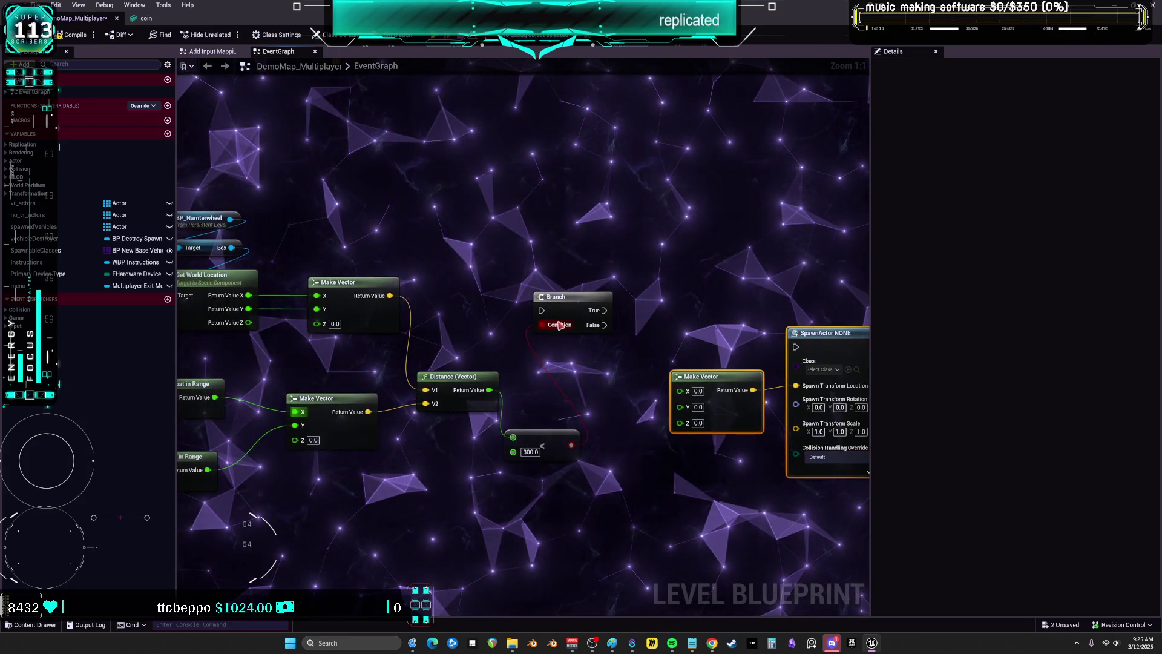
left_click_drag(532, 440, 540, 404)
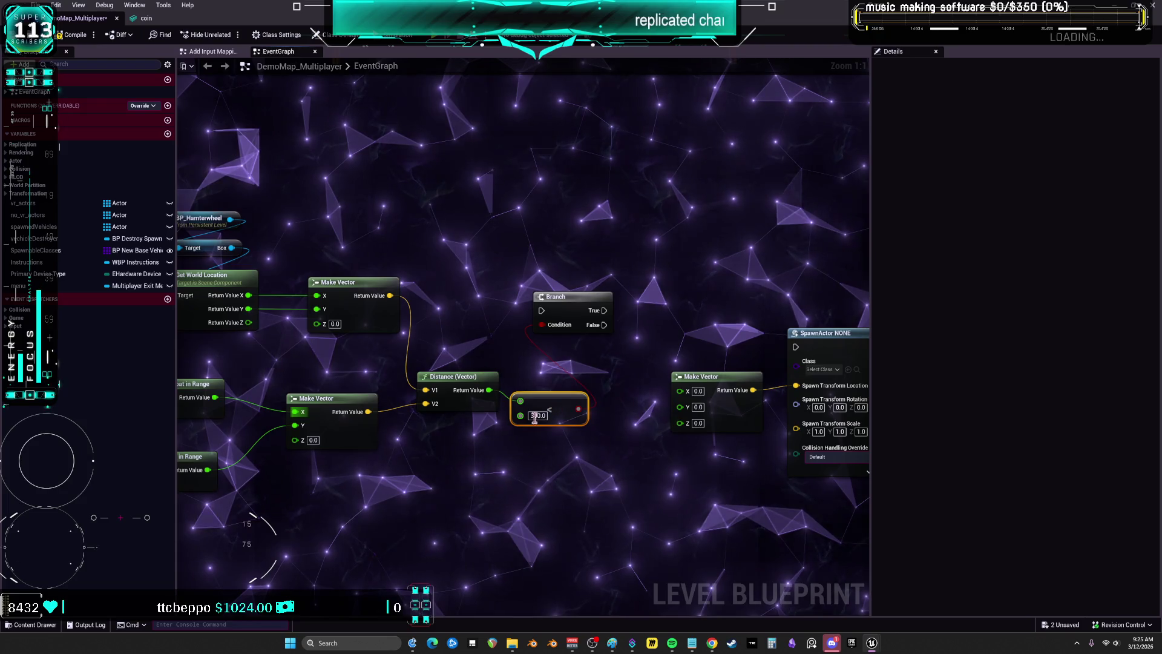
mouse_move(597, 356)
left_mouse_down()
mouse_move(602, 270)
mouse_move(547, 264)
mouse_move(649, 248)
mouse_move(741, 304)
left_mouse_up()
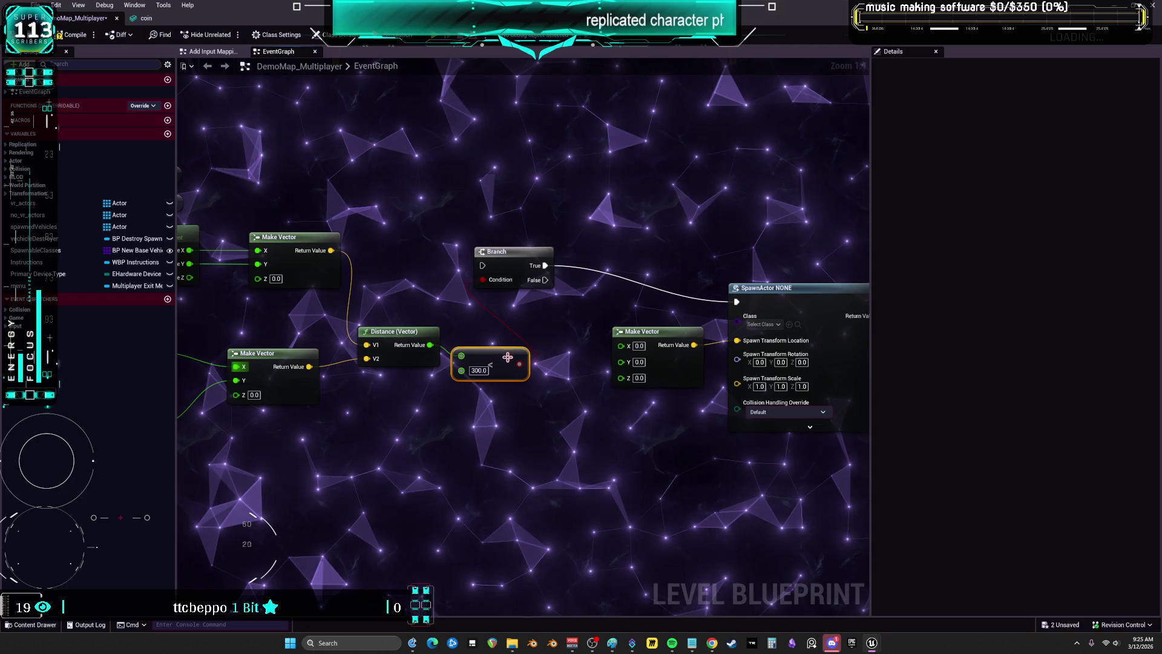
scroll(495, 353, "down", 2)
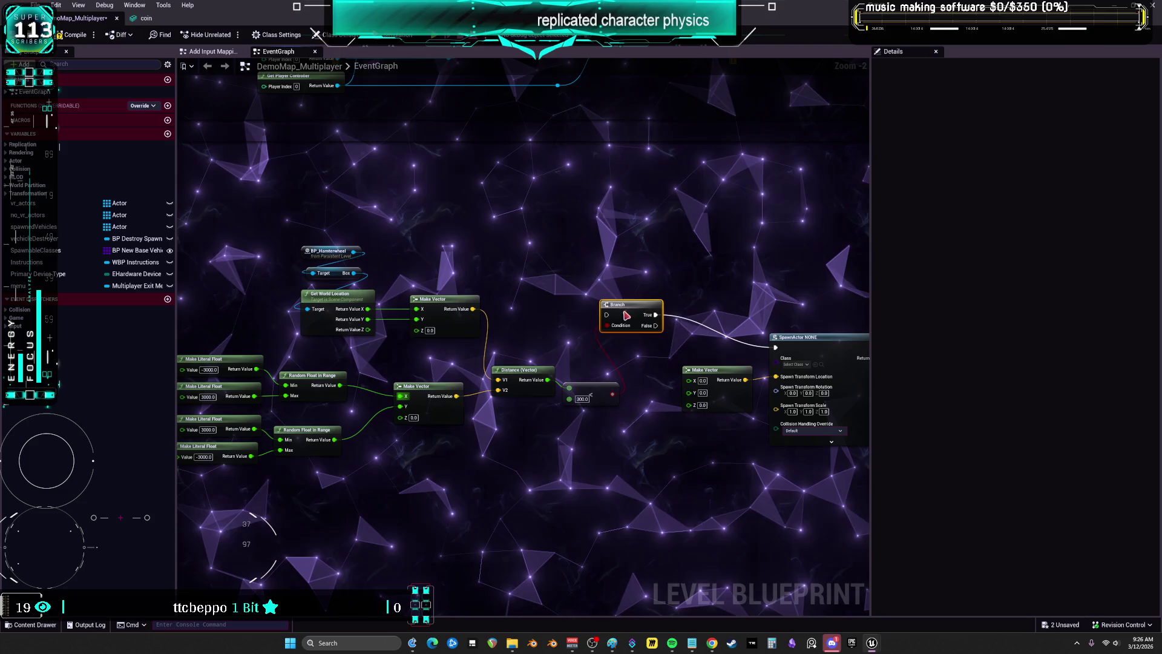
Collapse the distance-check nodes into a new function and open its graph
left_click_drag(561, 363, 666, 333)
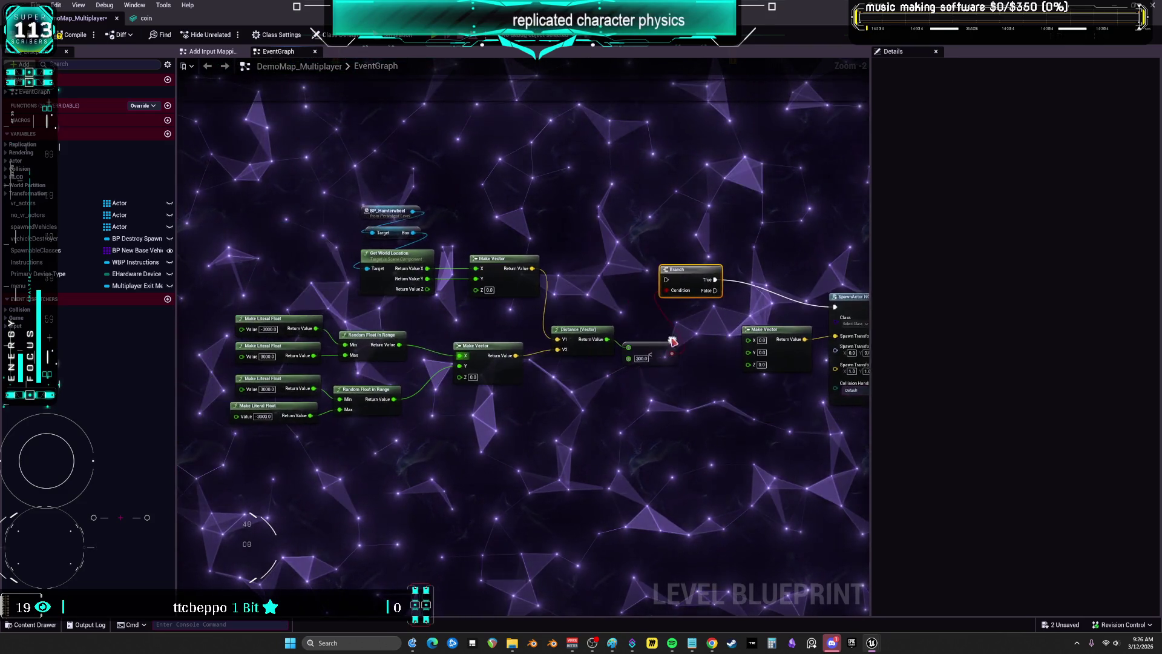
left_click_drag(326, 327, 701, 484)
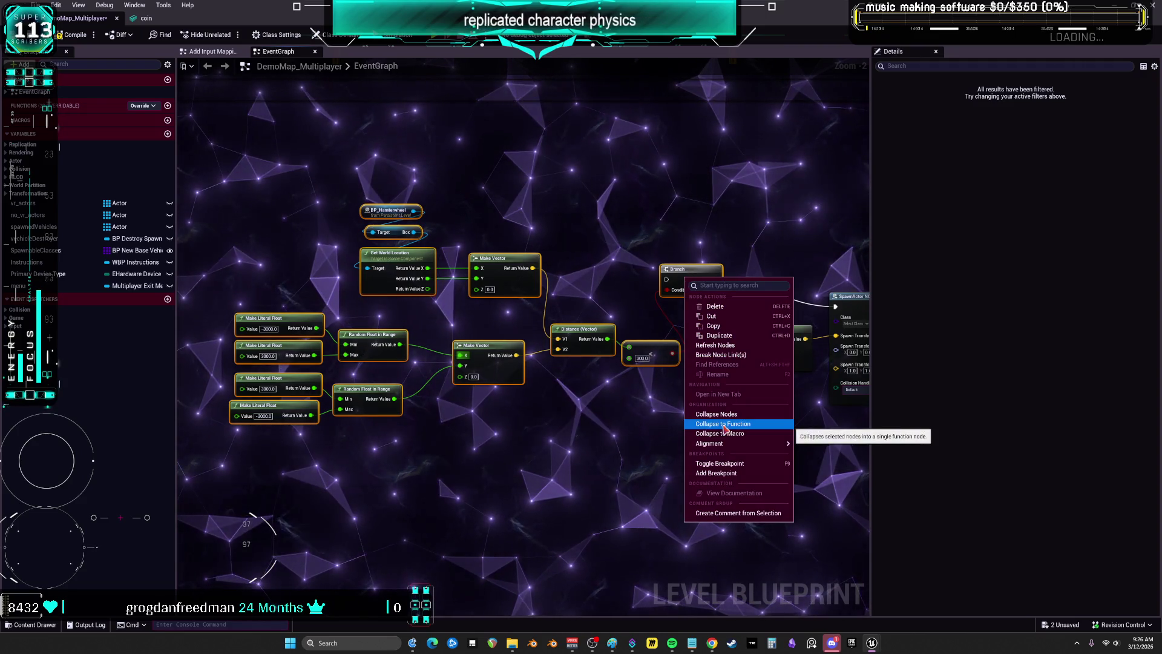
left_click(724, 424)
double_click(451, 318)
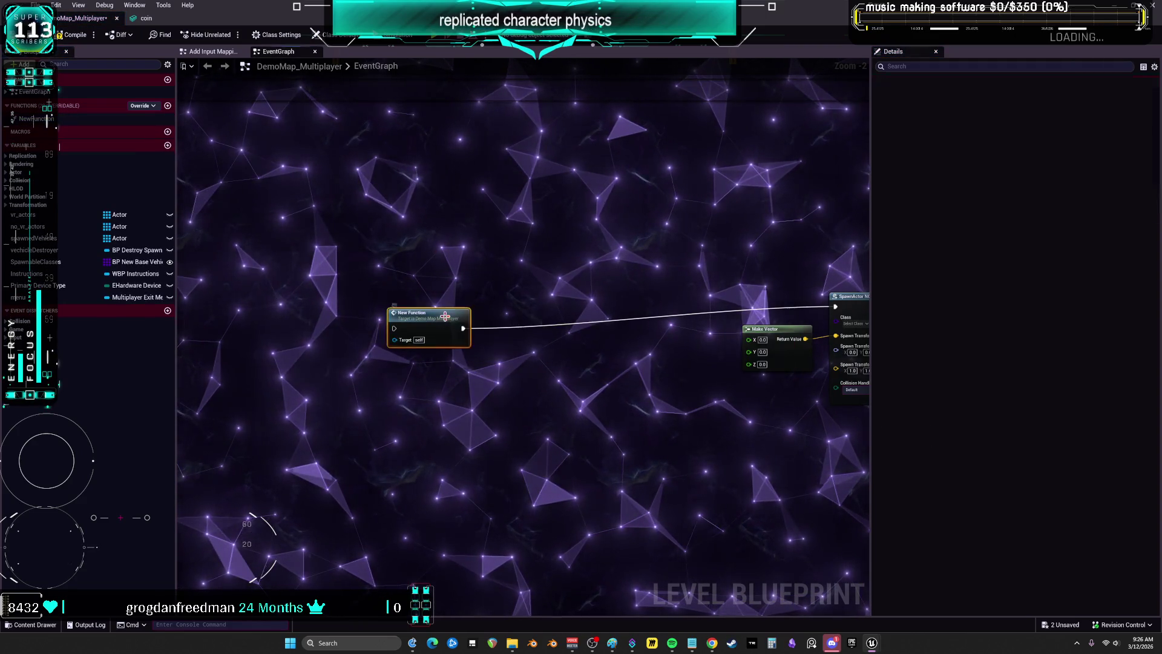
Replace the function's Branch with a Boolean New Param output returning the less-than result
left_click_drag(703, 234, 591, 248)
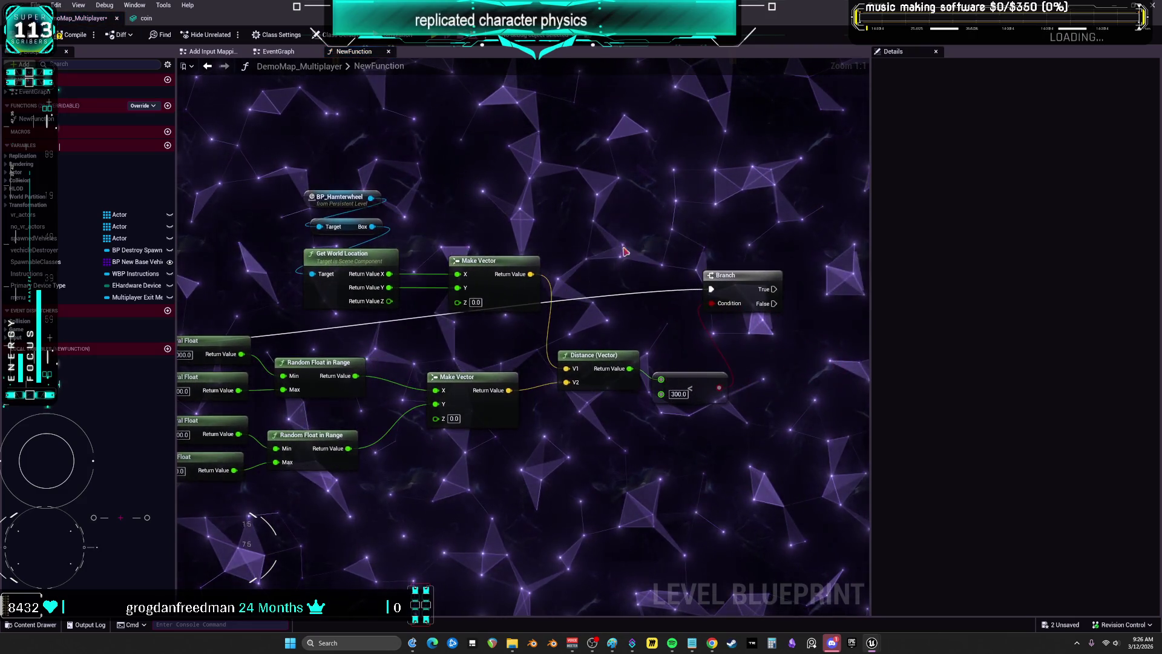
left_click_drag(748, 294, 748, 301)
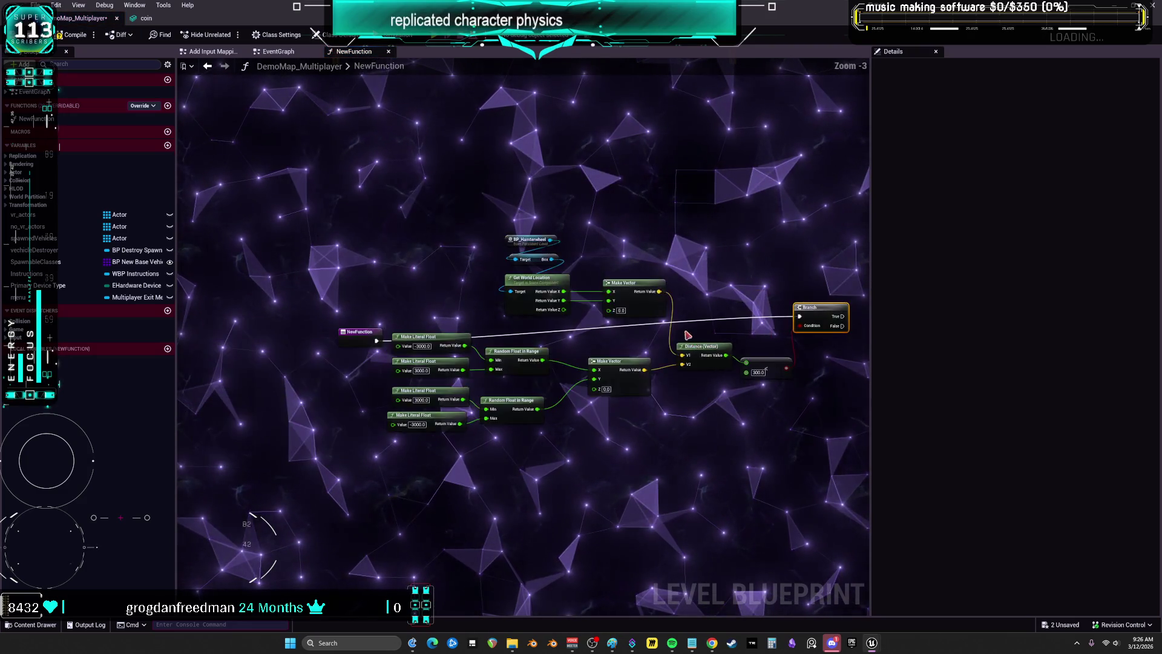
key("Delete")
scroll(472, 299, "down", 3)
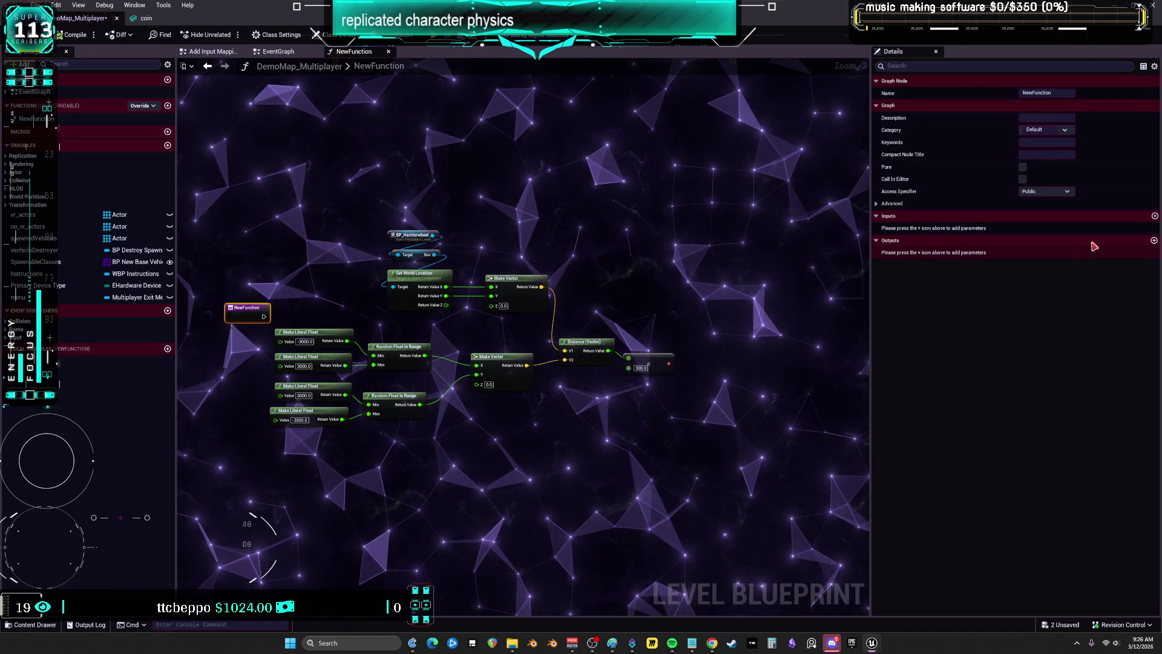
left_click(1155, 240)
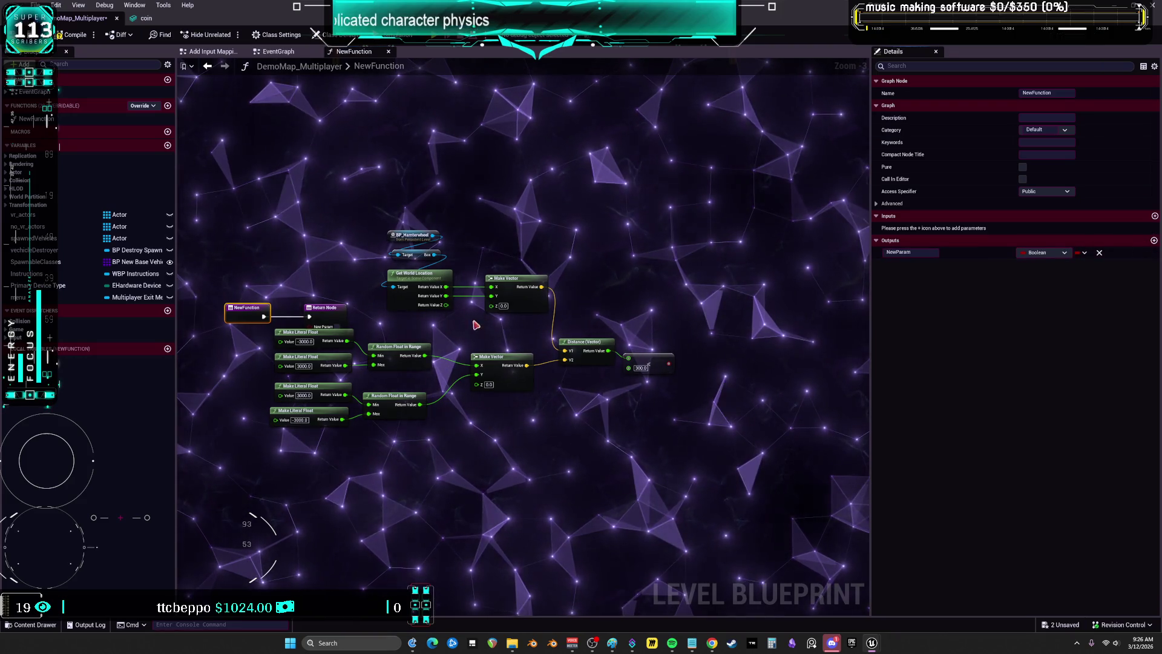
mouse_move(324, 308)
left_mouse_down()
mouse_move(695, 309)
mouse_move(677, 327)
left_mouse_up()
left_click_drag(706, 310, 731, 310)
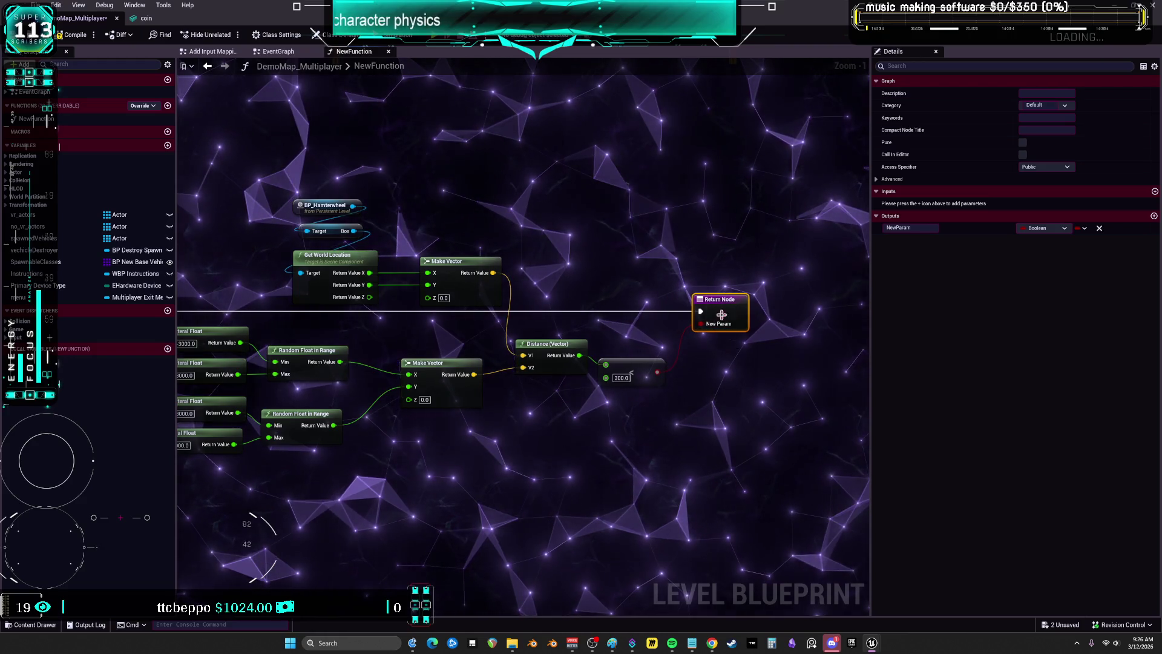
left_click(274, 53)
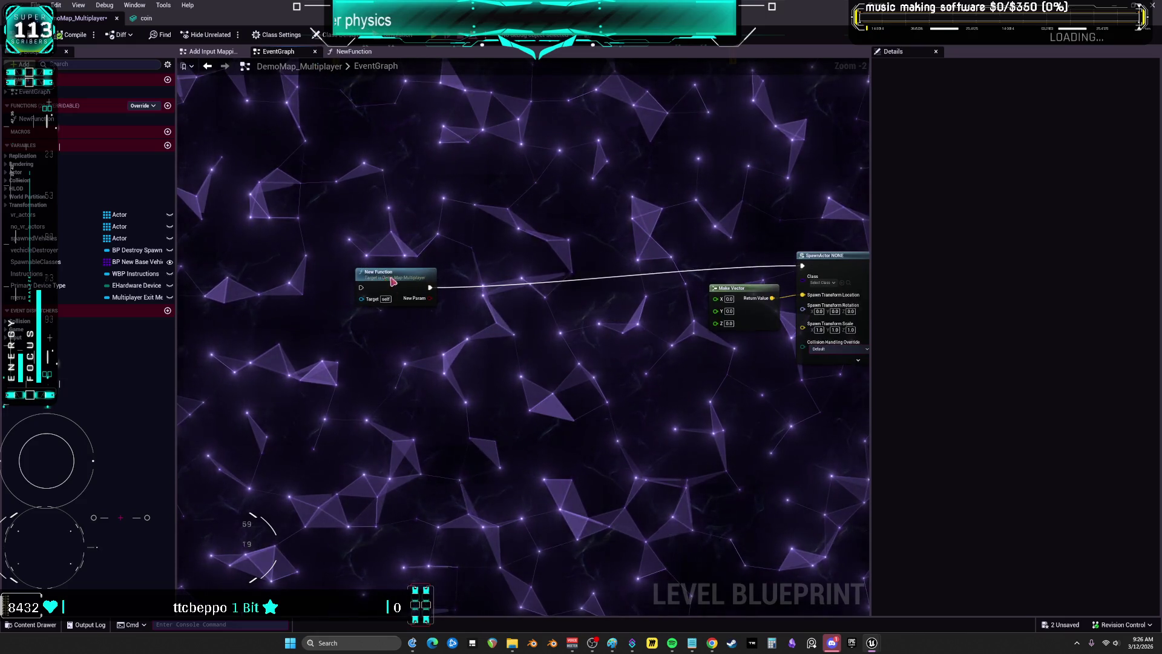
Place a Branch after New Function driven by its New Param, linked into execution
left_click(386, 282)
left_click(532, 221)
left_click_drag(465, 306, 482, 299)
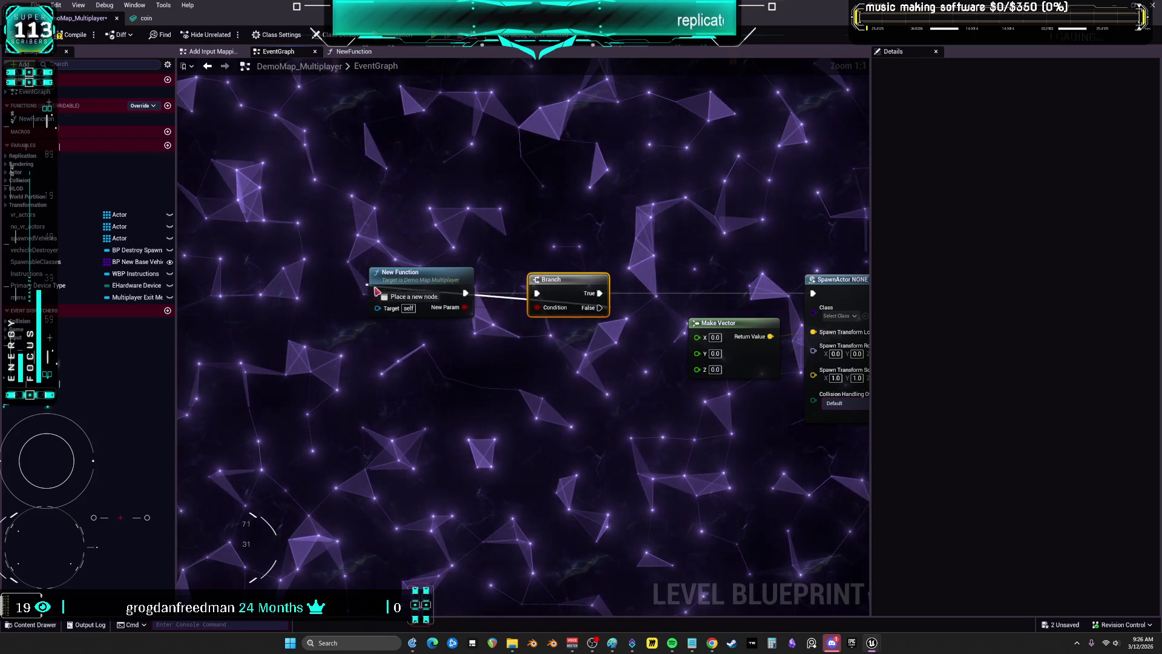
left_click_drag(375, 291, 379, 293)
Arc the False loop-back wire over the Branch with two reroutes; move SpawnActor closer
double_click(492, 303)
left_click_drag(492, 302, 486, 249)
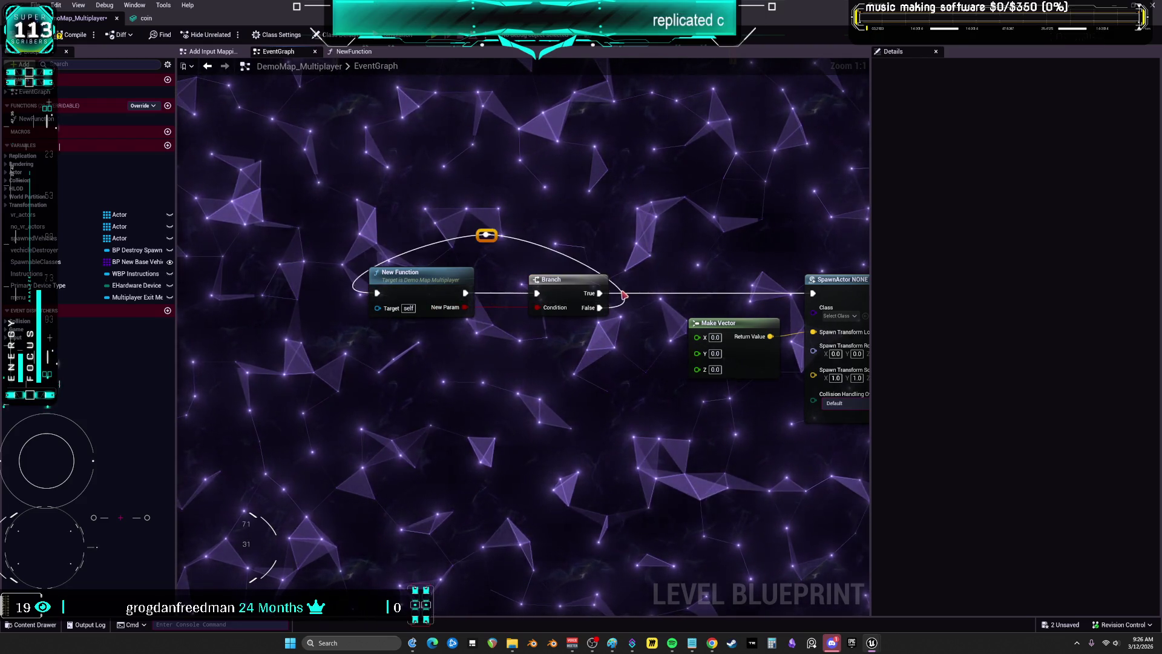
double_click(501, 236)
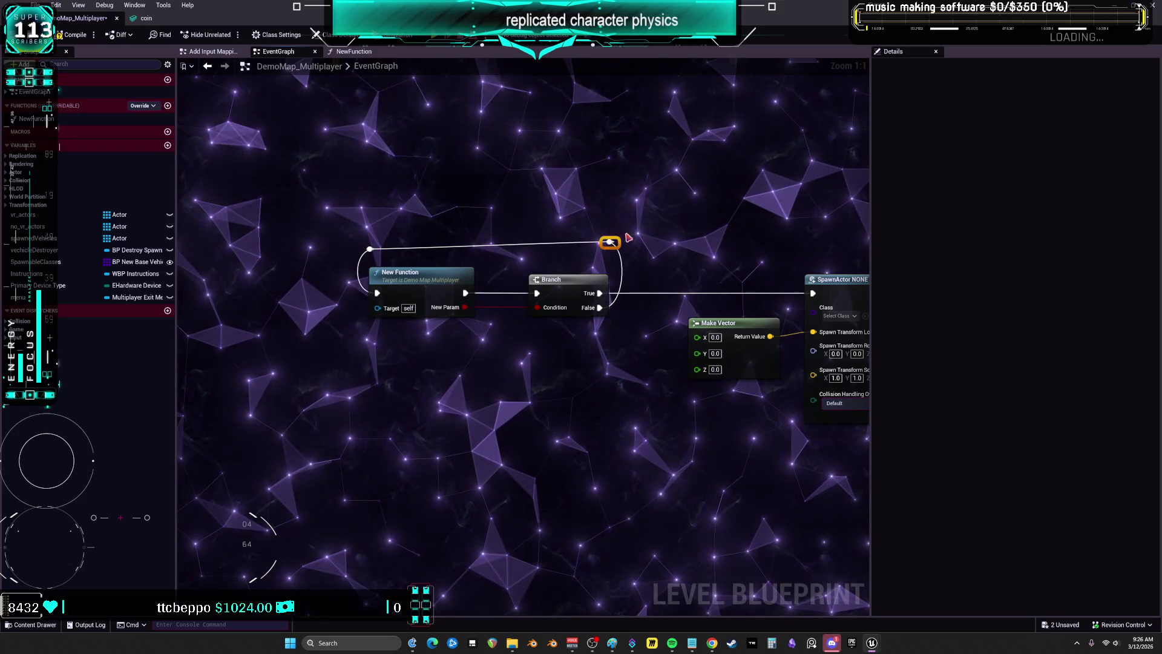
mouse_move(710, 245)
left_mouse_down()
mouse_move(529, 249)
mouse_move(518, 260)
mouse_move(646, 266)
left_mouse_up()
left_click_drag(757, 511, 563, 285)
left_click_drag(596, 341, 560, 341)
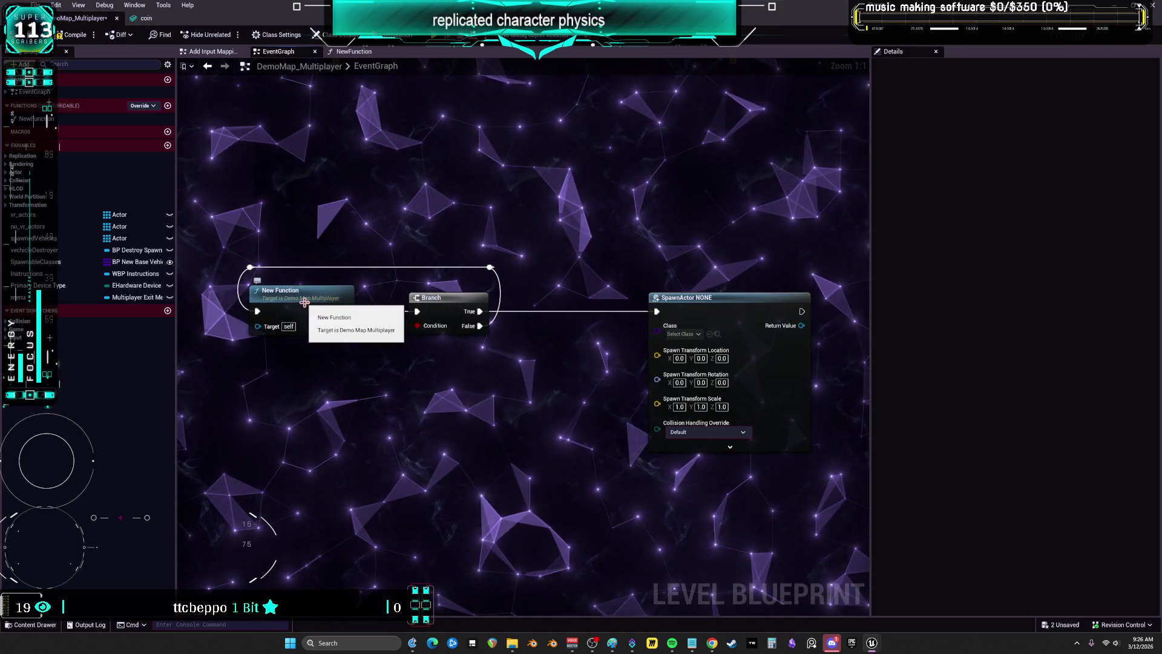
Return the random offset vector from New Function into SpawnActor's Spawn Transform Location
double_click(306, 303)
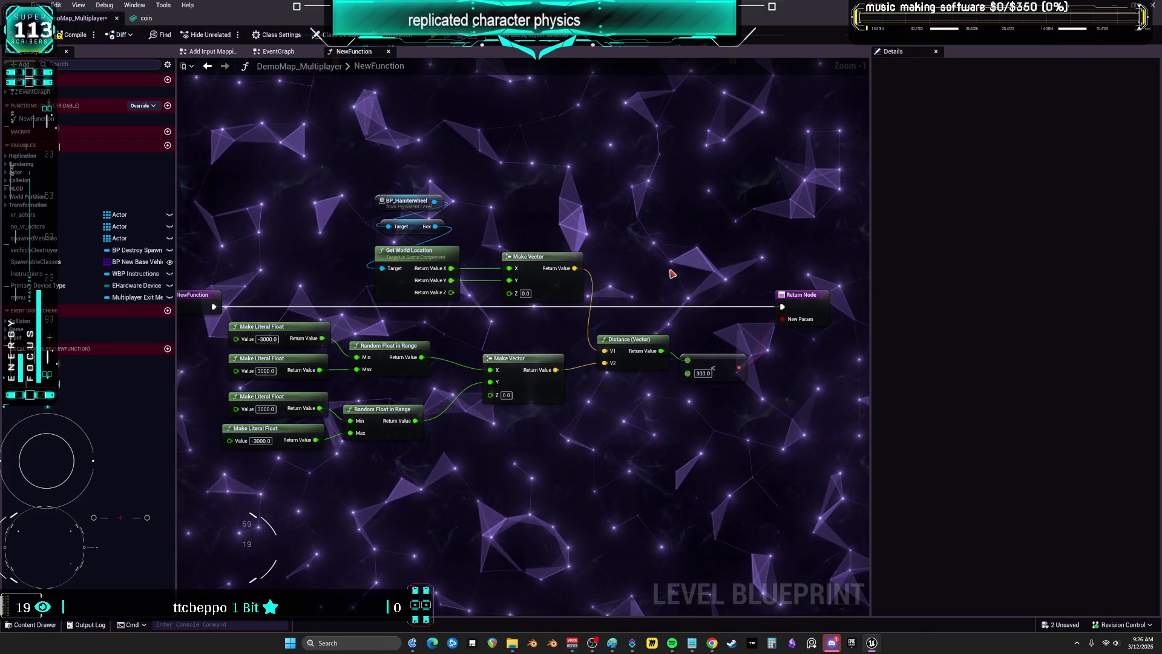
mouse_move(458, 357)
left_mouse_down()
mouse_move(682, 293)
mouse_move(684, 306)
left_mouse_up()
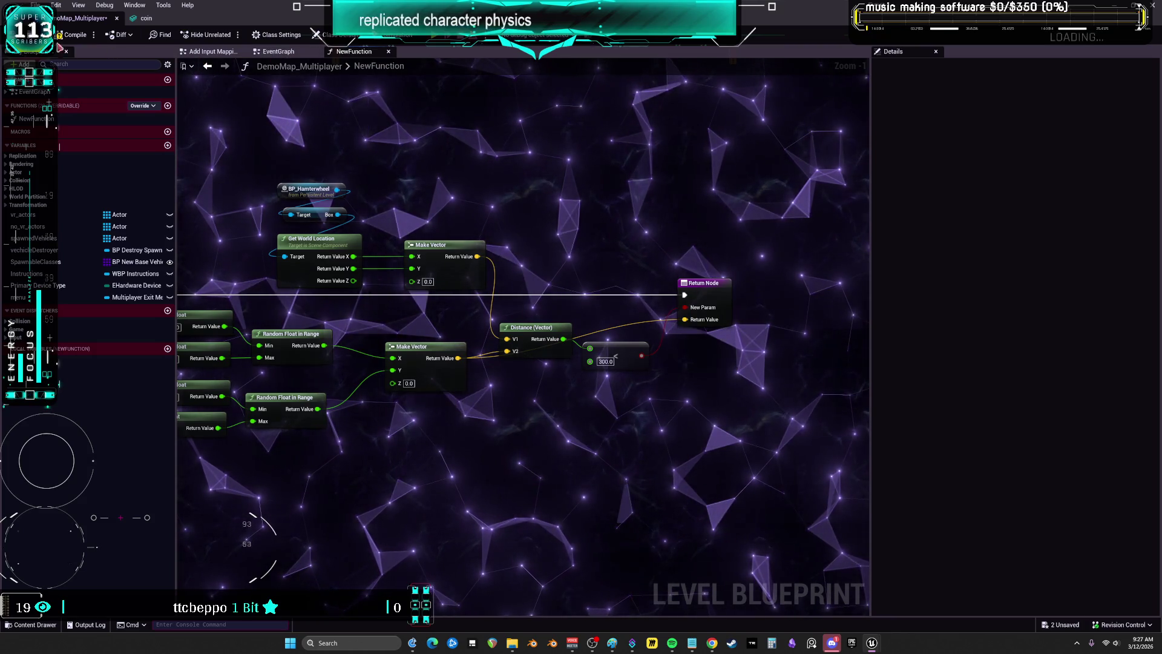
left_click(278, 51)
mouse_move(345, 340)
left_mouse_down()
mouse_move(636, 406)
mouse_move(659, 354)
left_mouse_up()
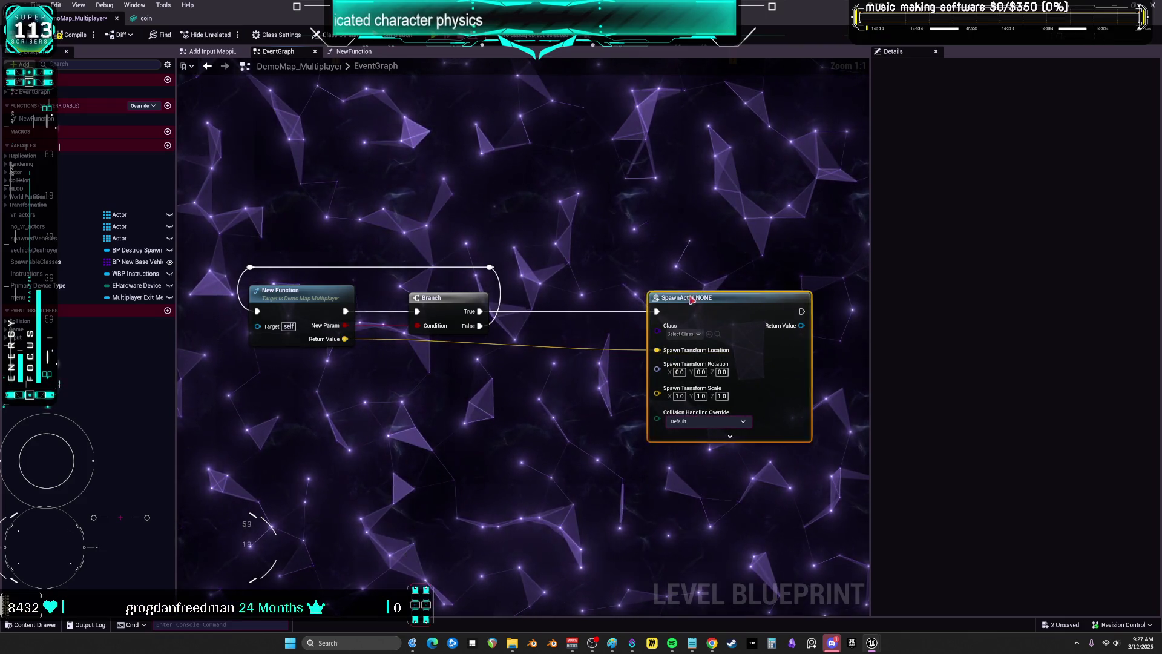
left_click_drag(695, 299, 625, 298)
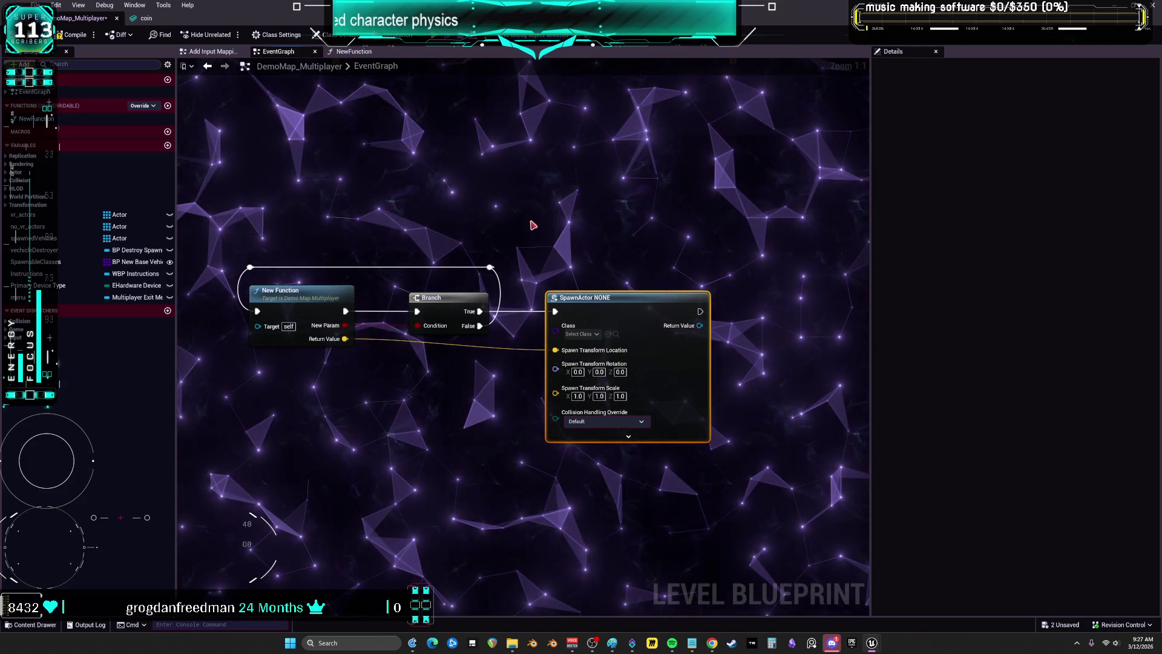
Add a Custom Event named 'spawnner' left of New Function
left_click_drag(391, 383, 511, 361)
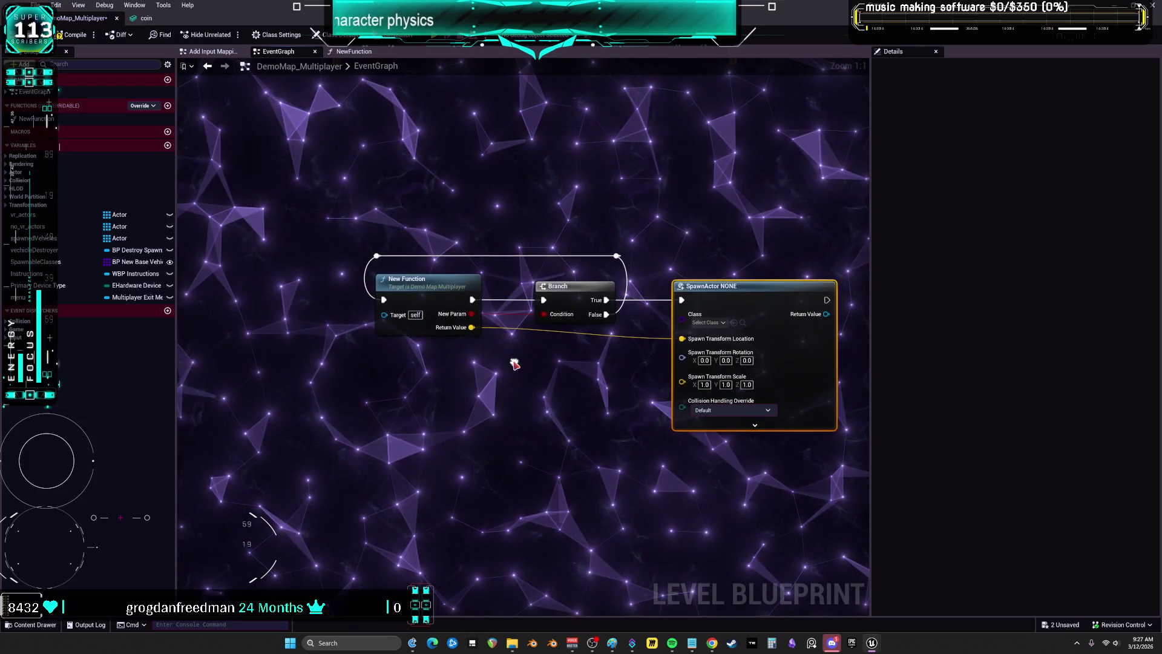
left_click_drag(295, 285, 449, 290)
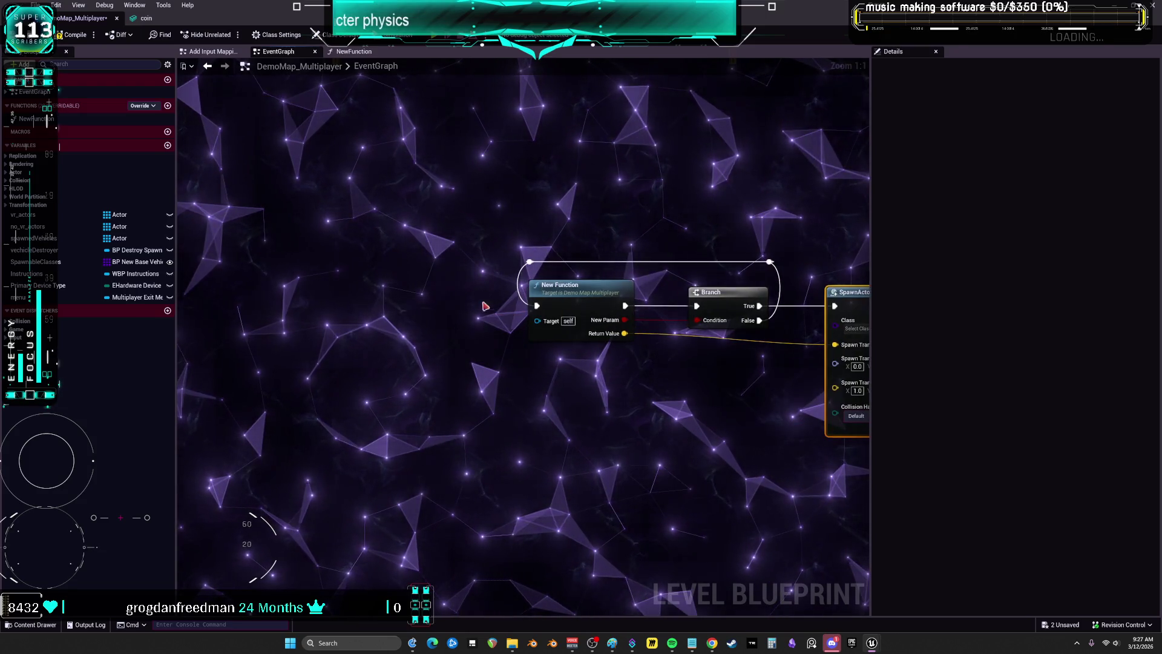
right_click(436, 295)
type("m event")
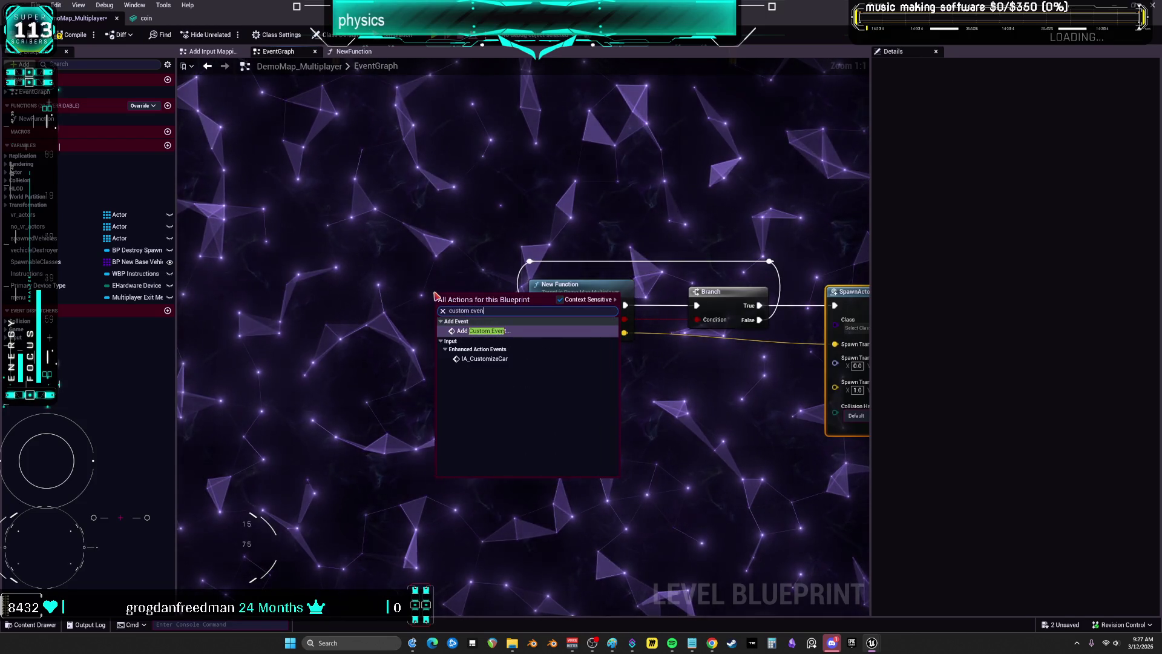
key("Return")
type("spawnner")
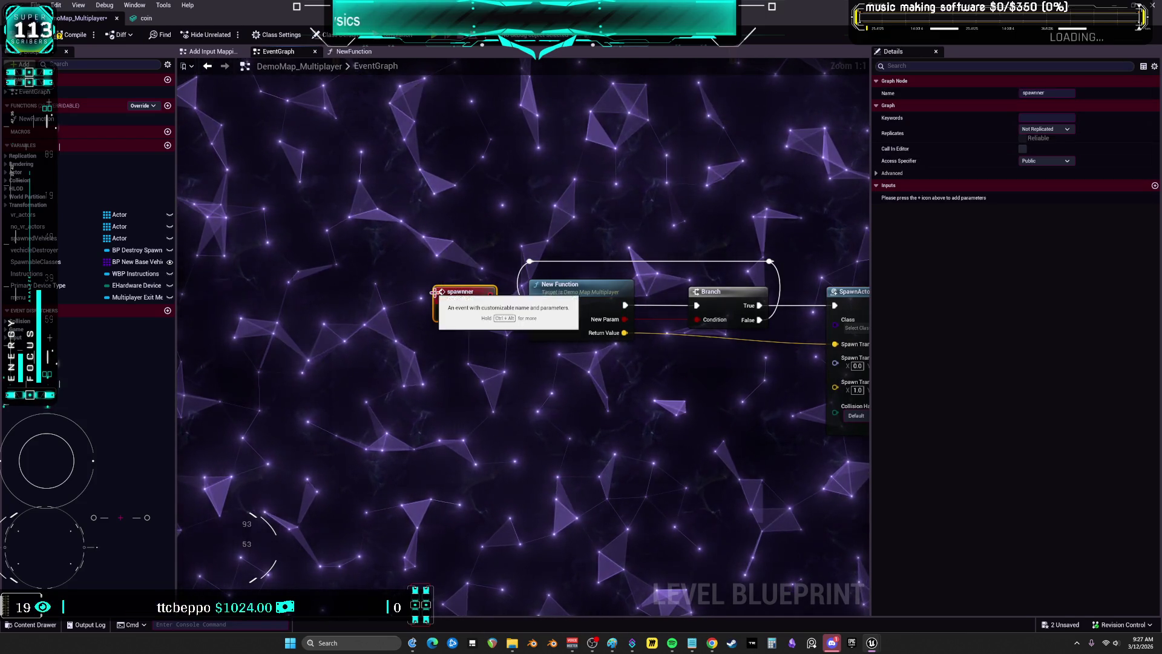
key("Return")
left_click_drag(461, 284, 432, 283)
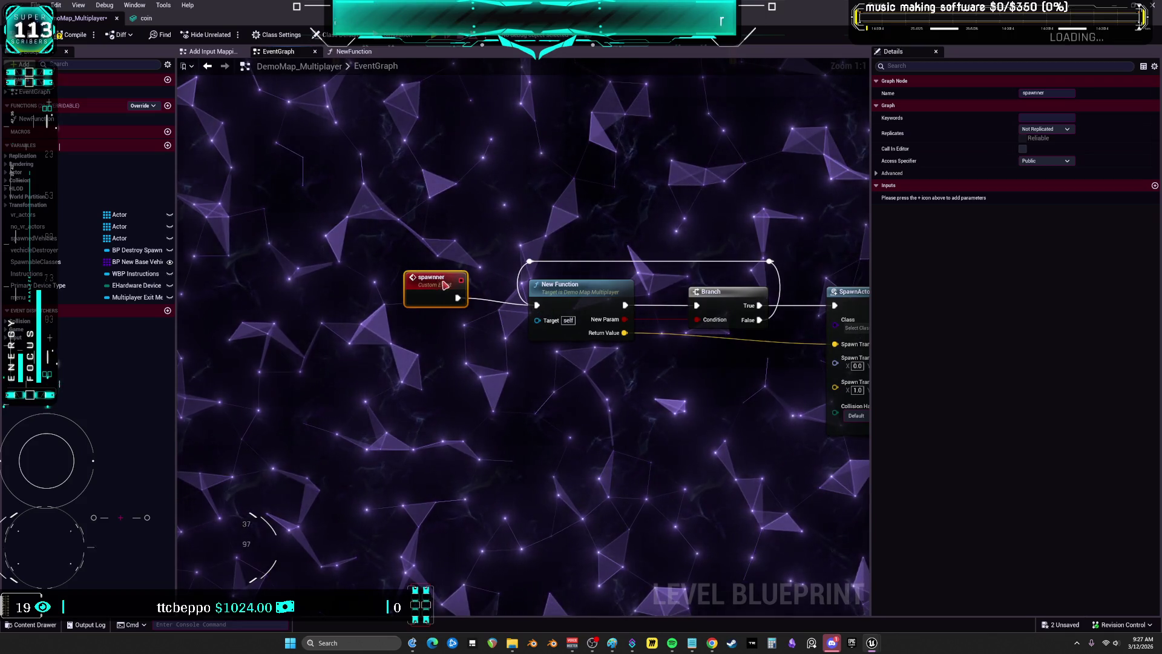
Review New Function's nodes and reposition the spawnner event in the event graph
double_click(428, 295)
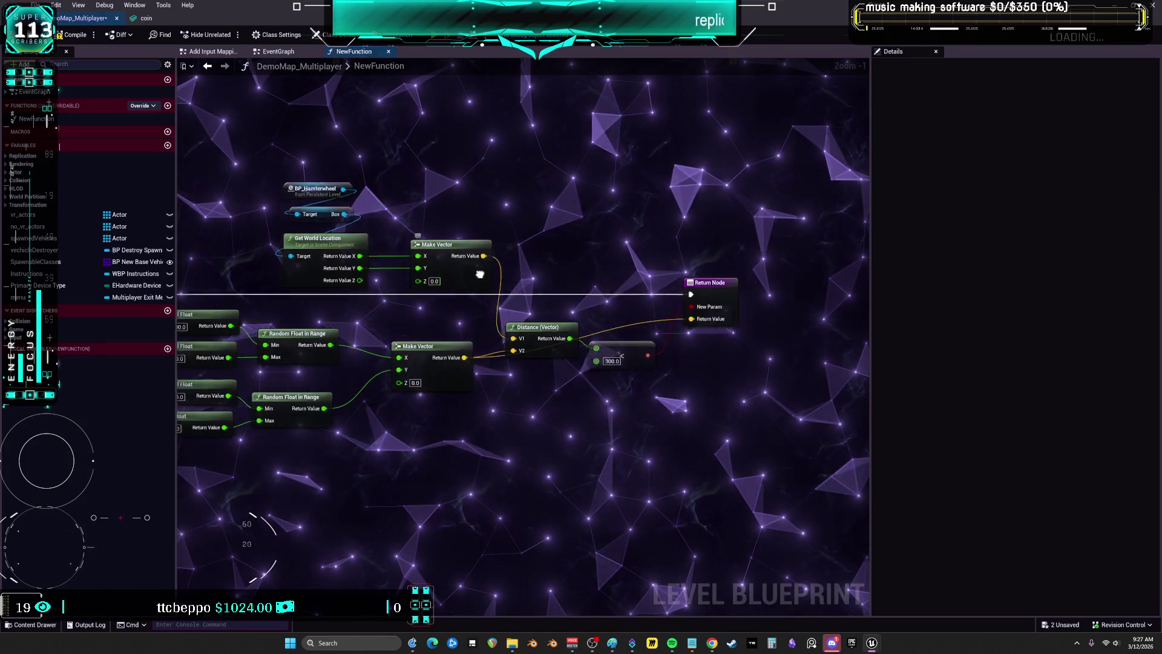
left_click_drag(688, 476, 686, 476)
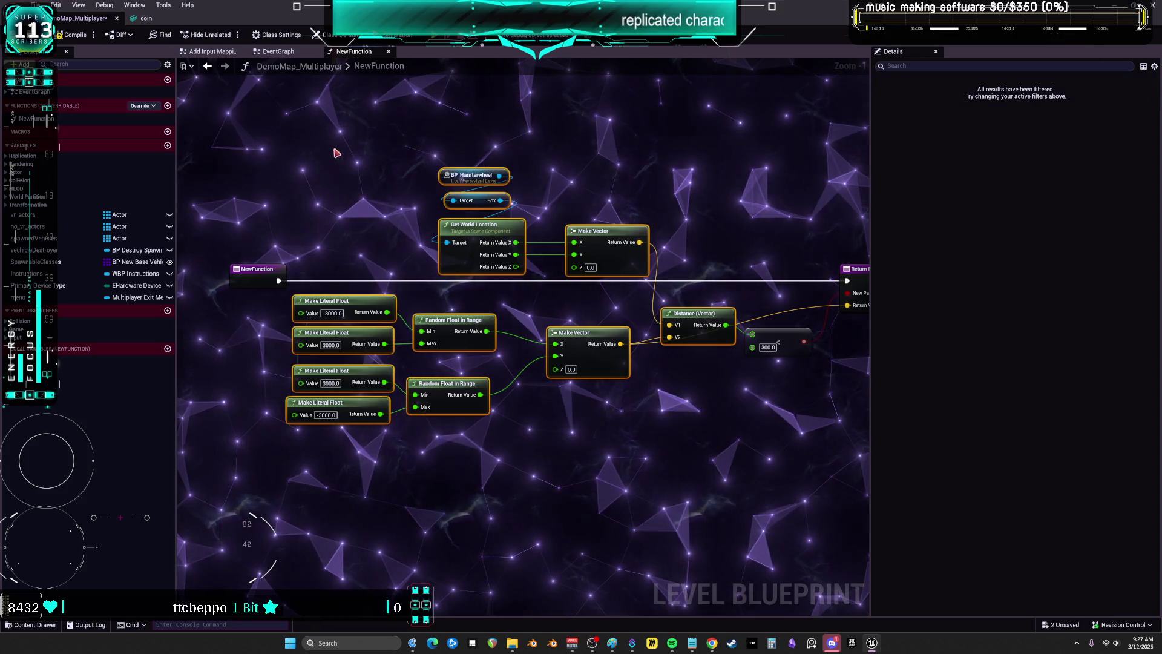
left_click(208, 68)
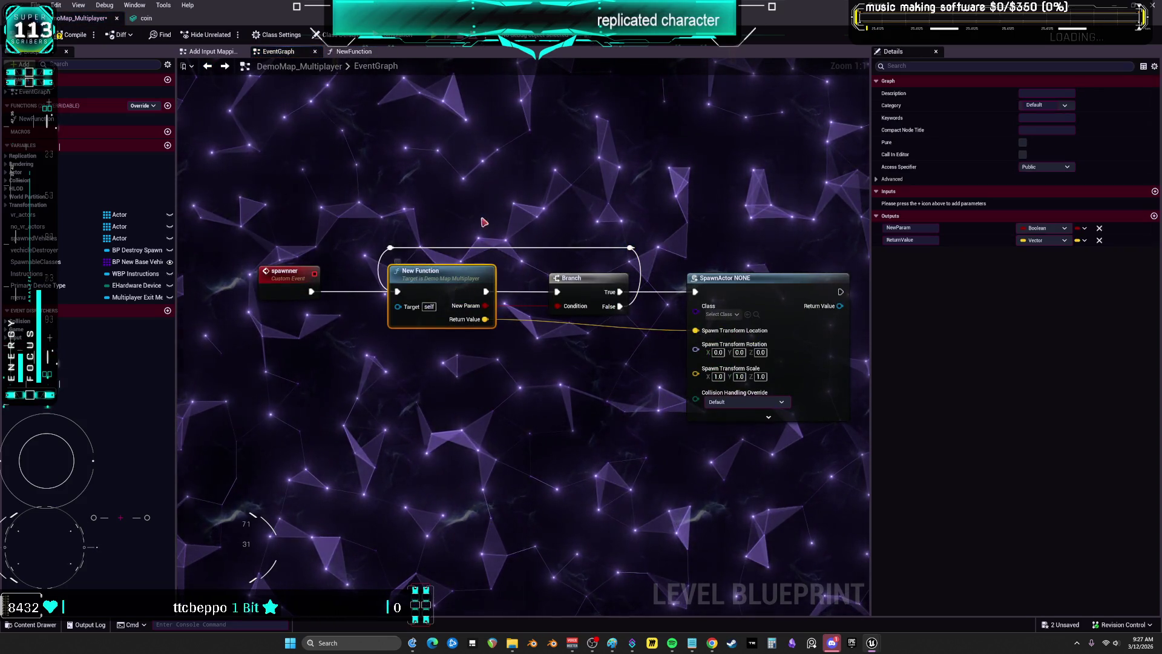
left_click_drag(285, 273, 291, 274)
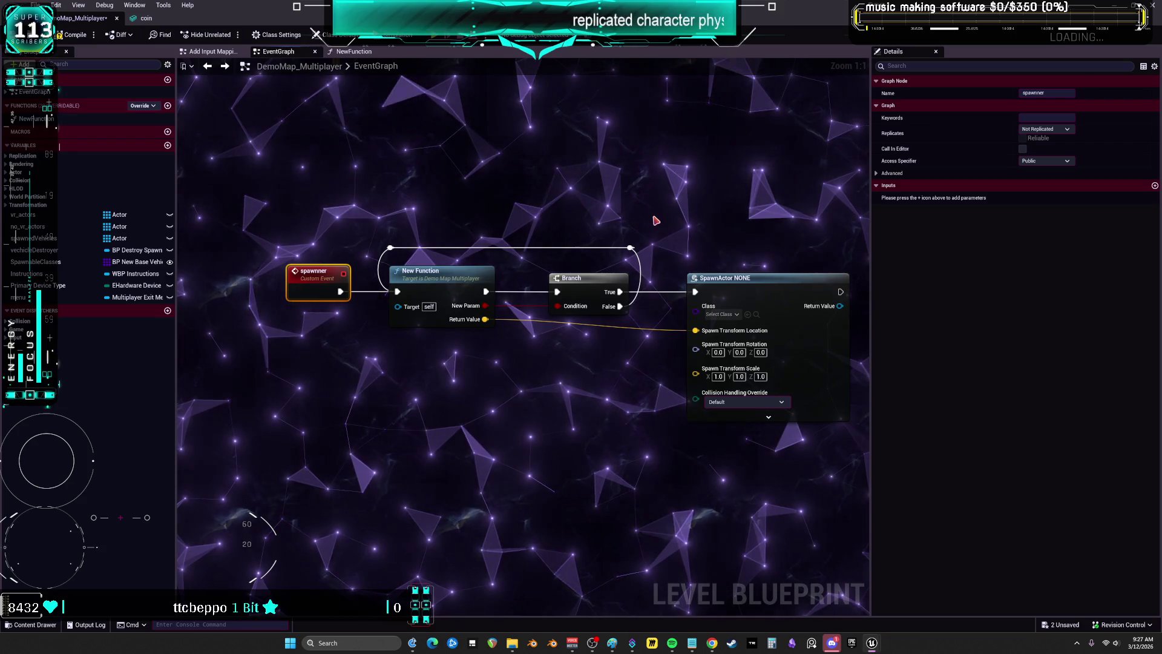
left_click_drag(655, 220, 576, 218)
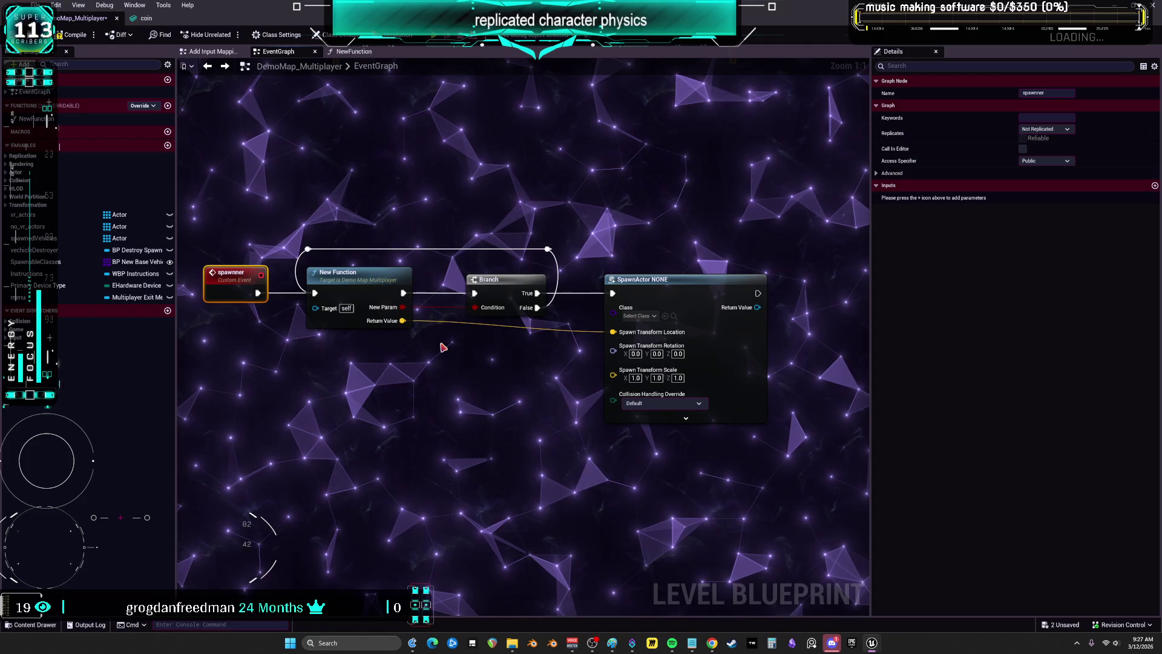
Rearrange nodes inside New Function, moving the 300.0 comparison node lower
left_click_drag(283, 186, 569, 330)
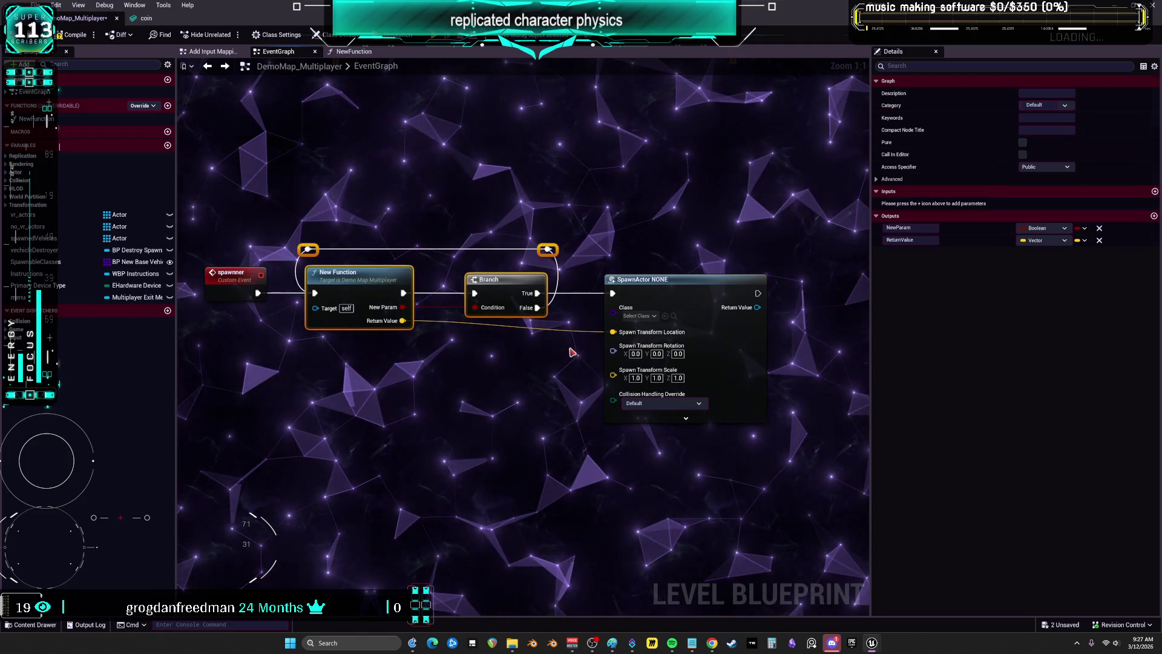
double_click(360, 276)
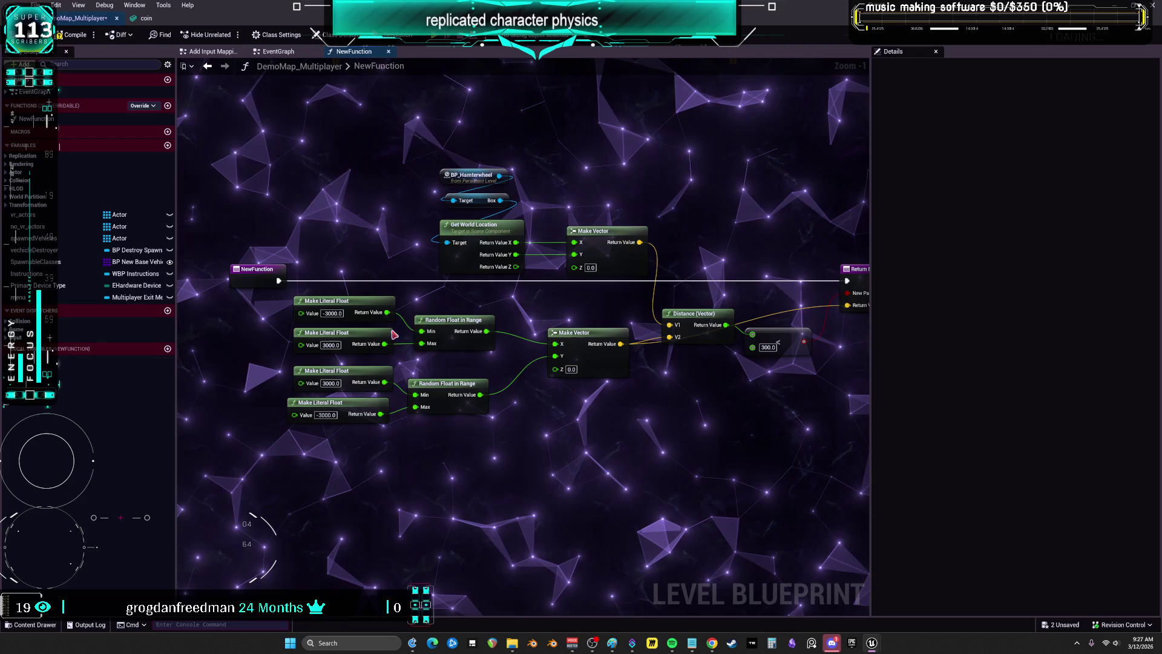
left_click_drag(326, 308, 343, 385)
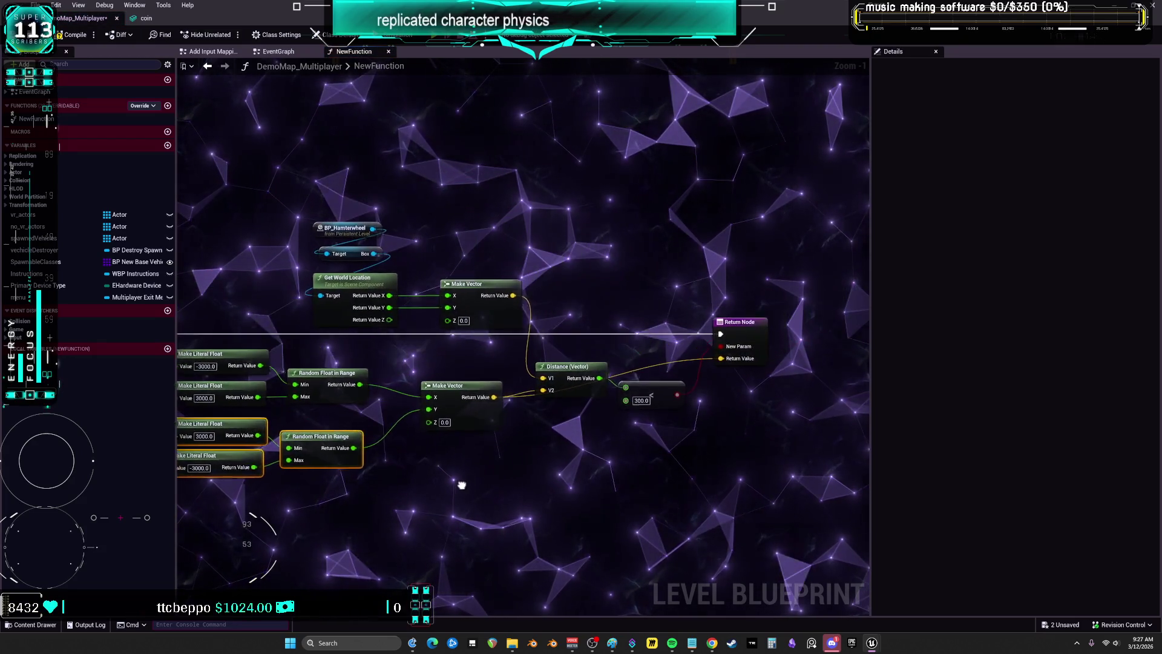
mouse_move(408, 160)
left_mouse_down()
mouse_move(333, 269)
mouse_move(328, 297)
left_mouse_up()
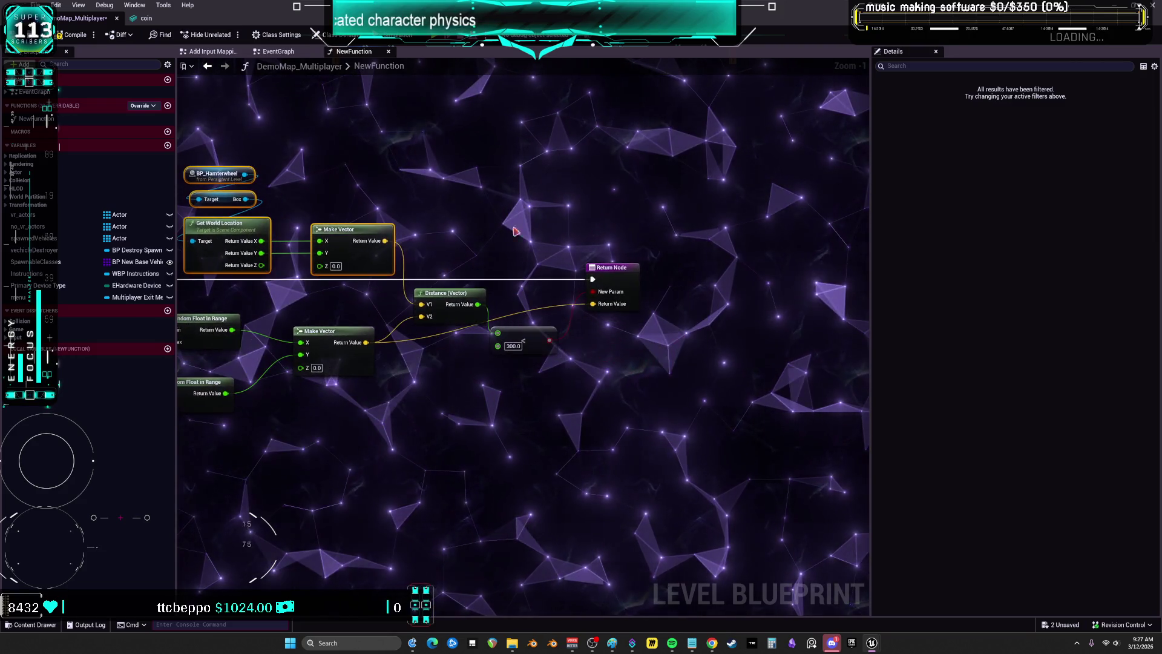
left_click(547, 336)
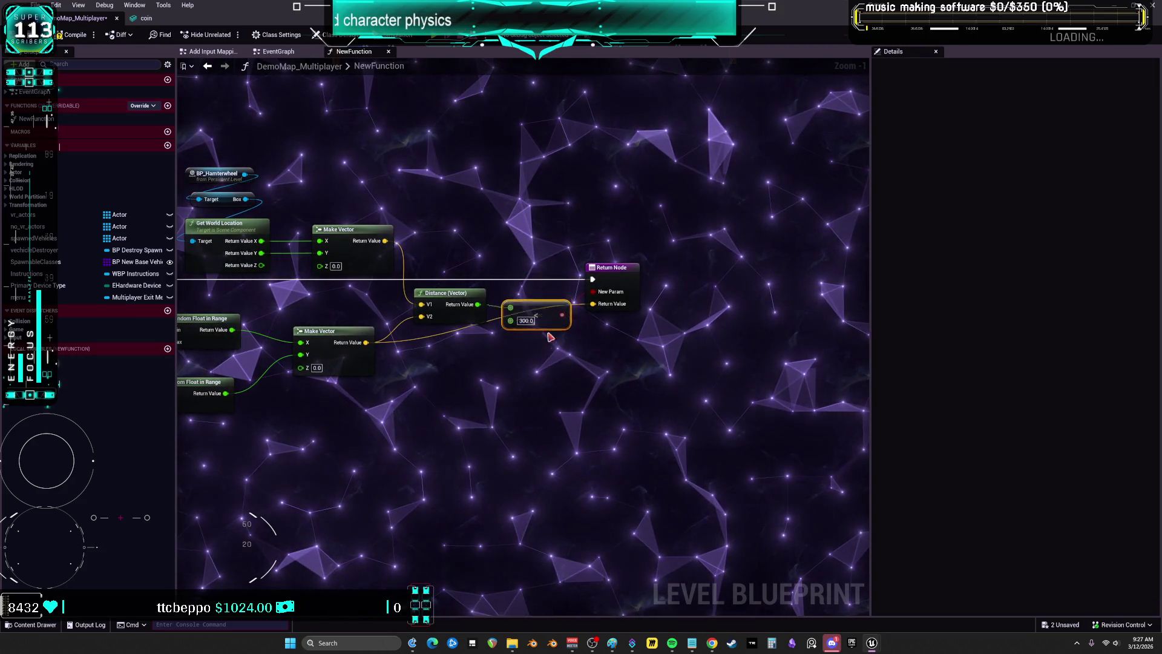
left_click_drag(550, 332, 550, 370)
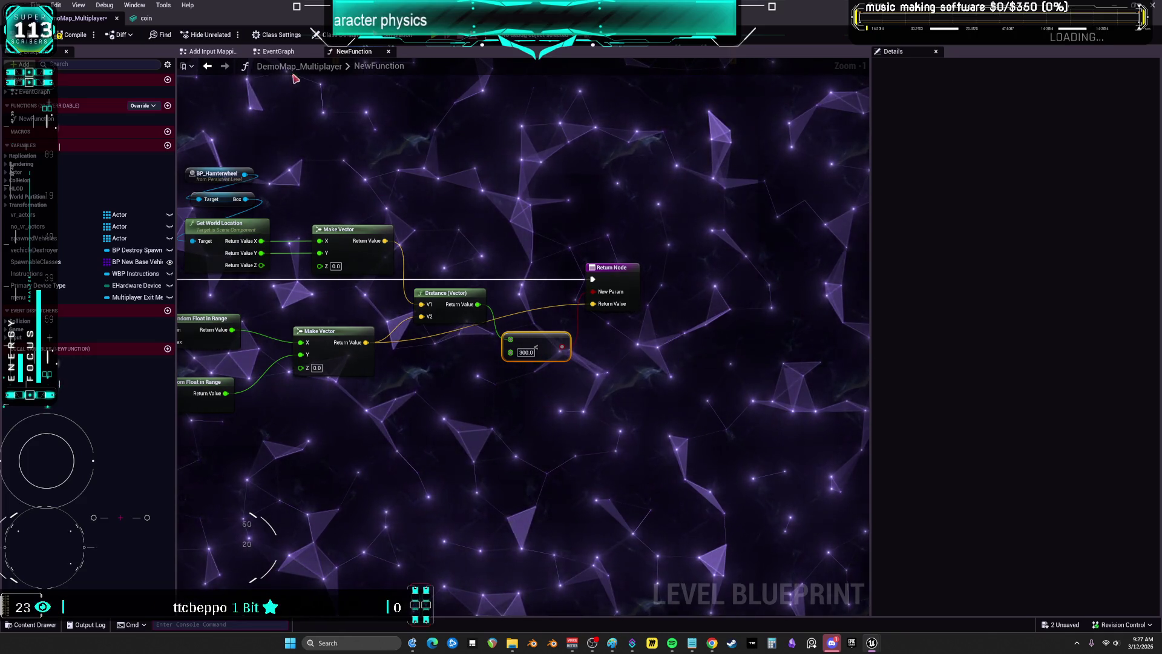
left_click(213, 68)
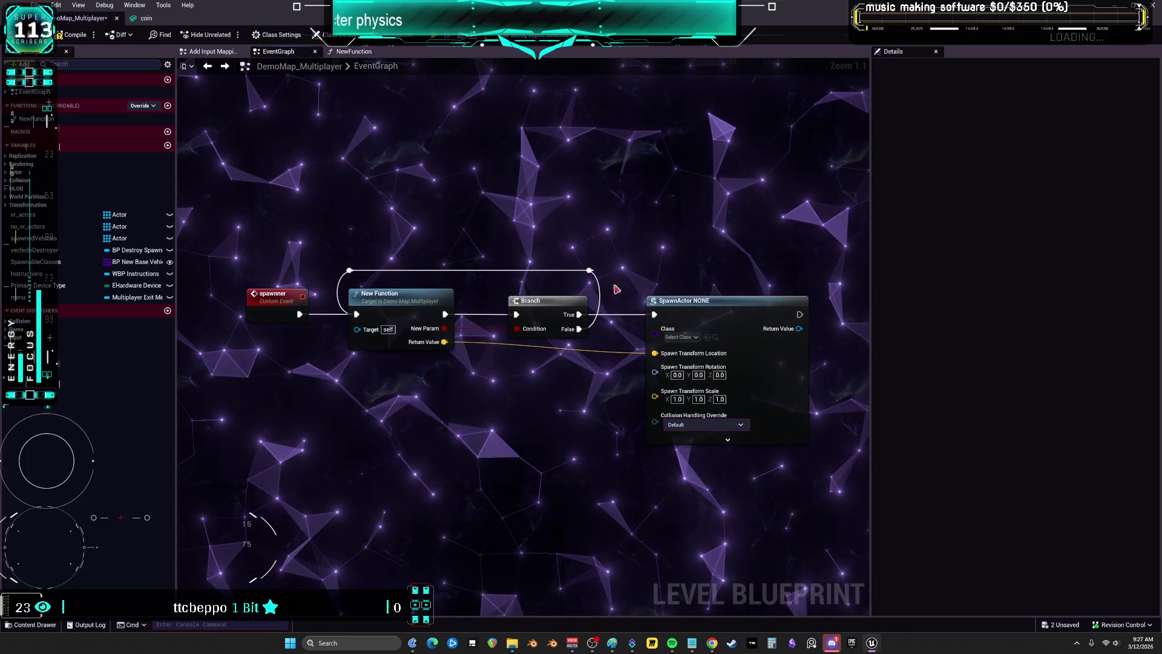
Move the wheel location nodes from New Function into the event graph, feeding V1
double_click(398, 302)
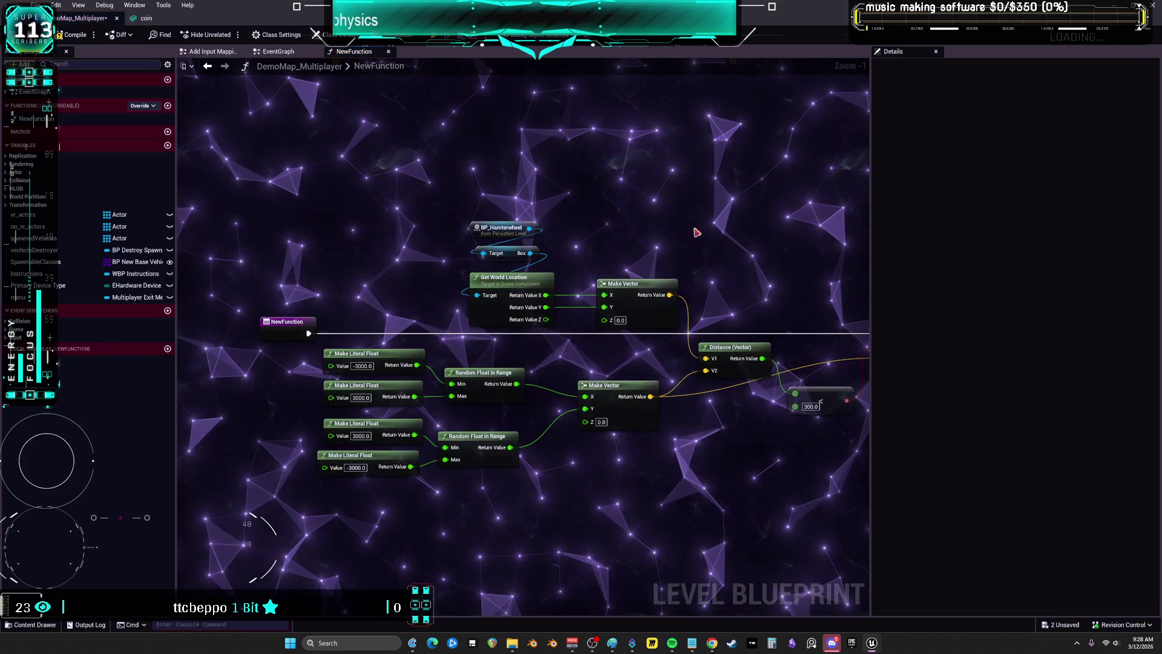
left_click_drag(476, 198, 475, 198)
key("Delete")
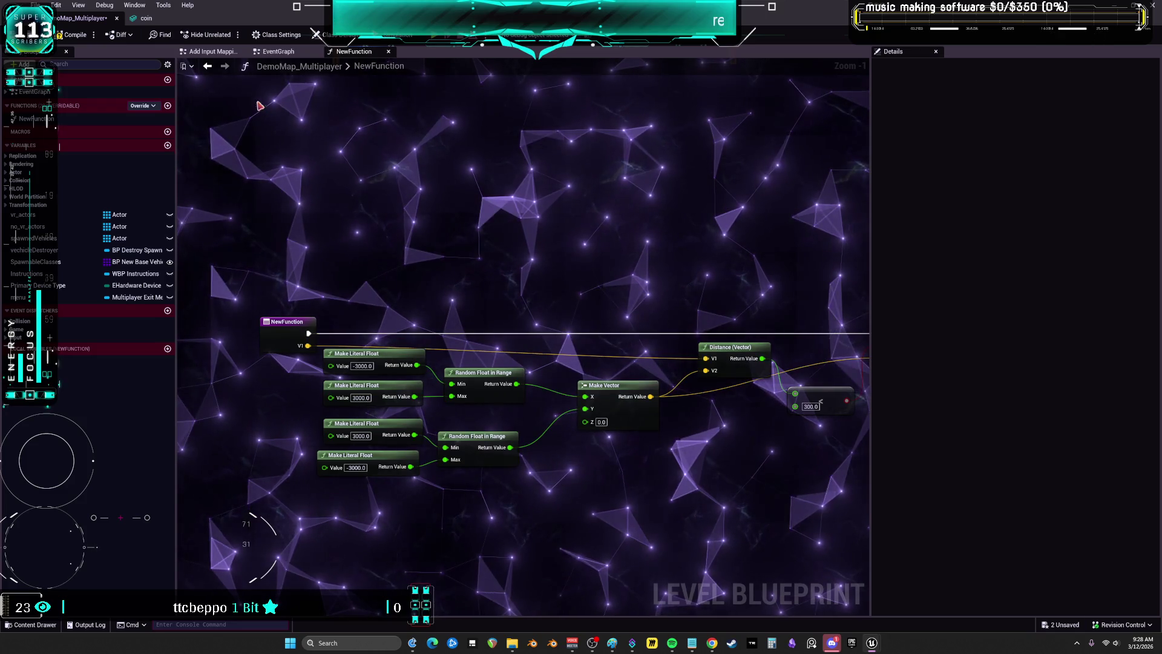
left_click(275, 52)
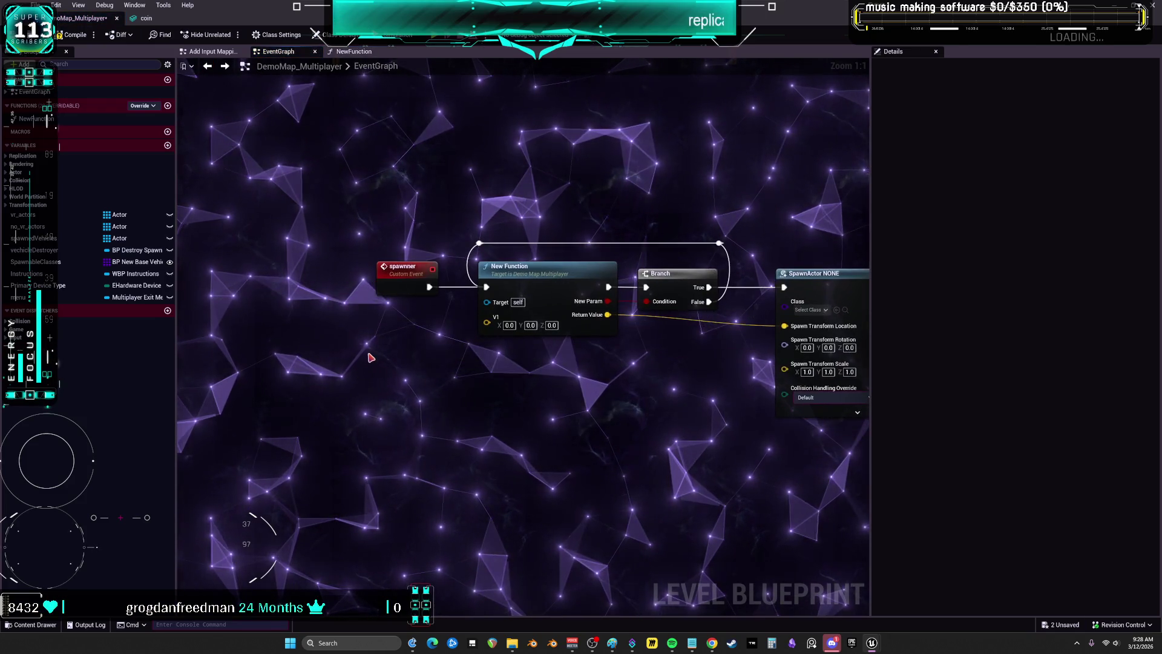
key("ctrl+v")
left_click_drag(553, 397, 486, 317)
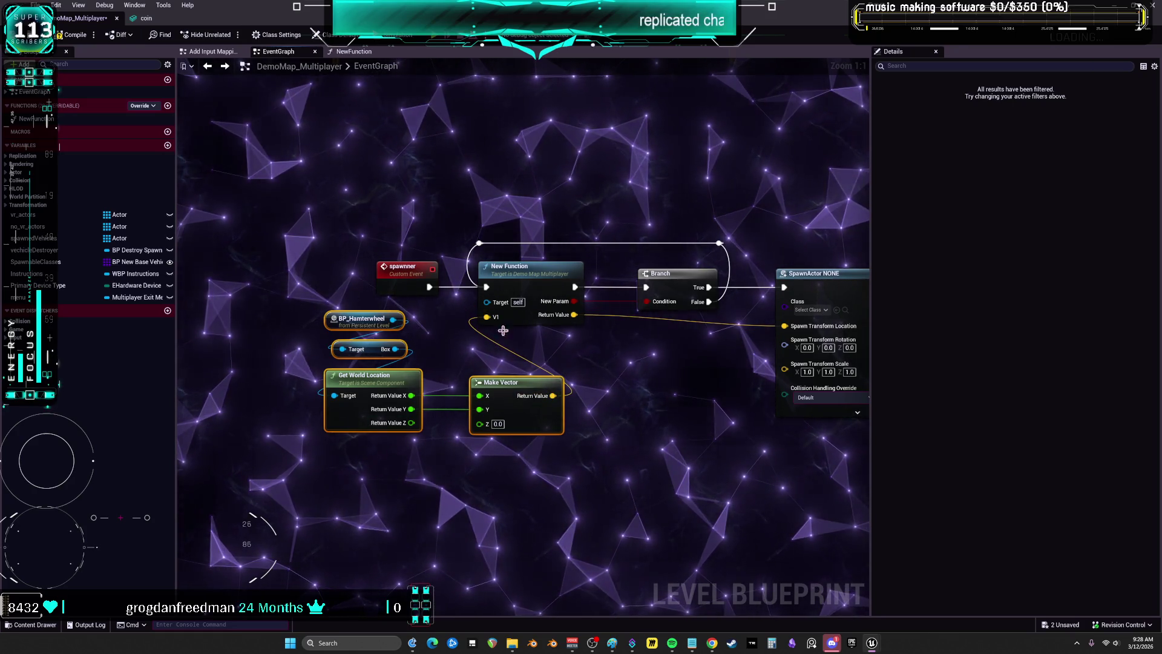
Compile the blueprint, revealing SpawnActor's missing-class error
double_click(496, 320)
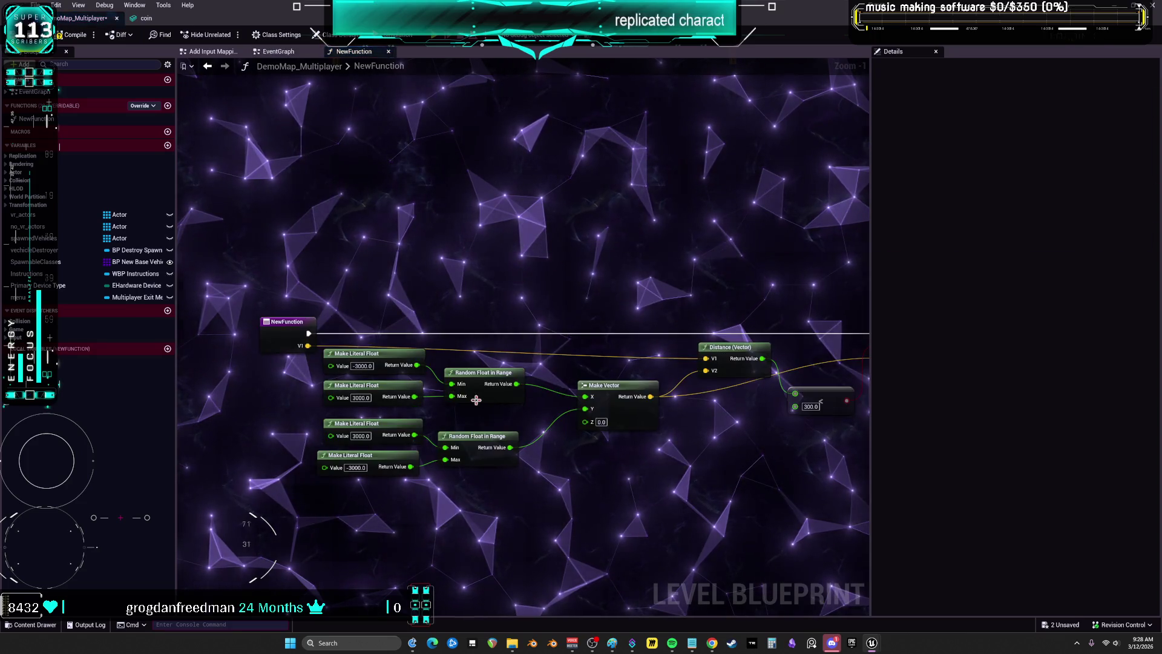
left_click_drag(544, 230, 403, 223)
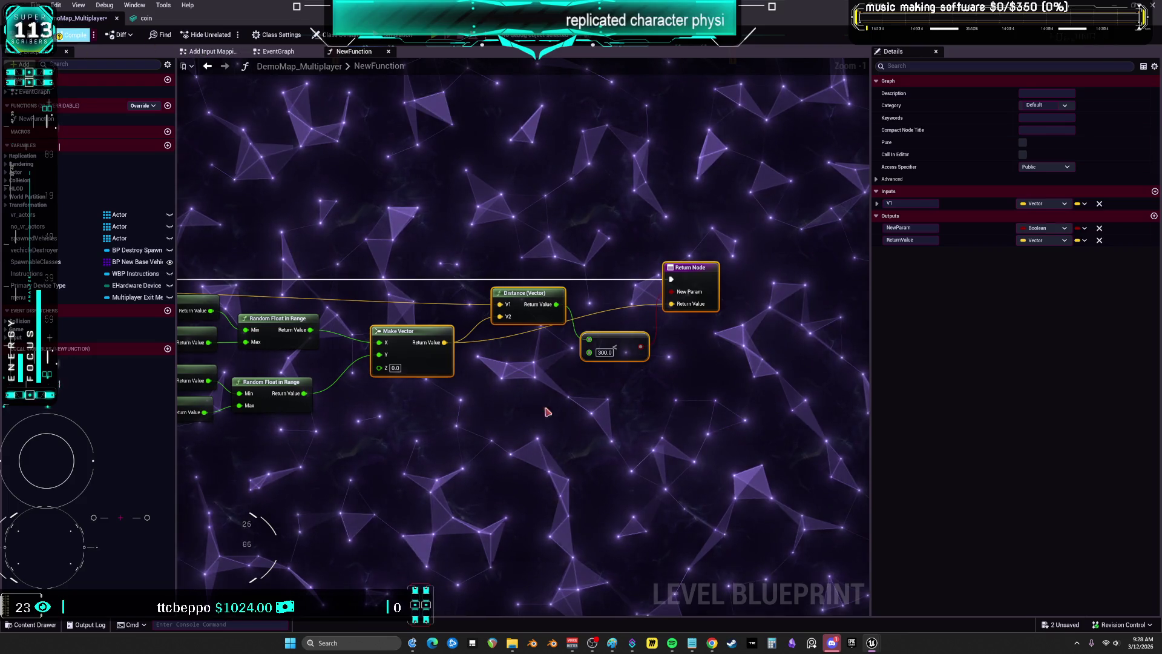
key("F7")
left_click(207, 66)
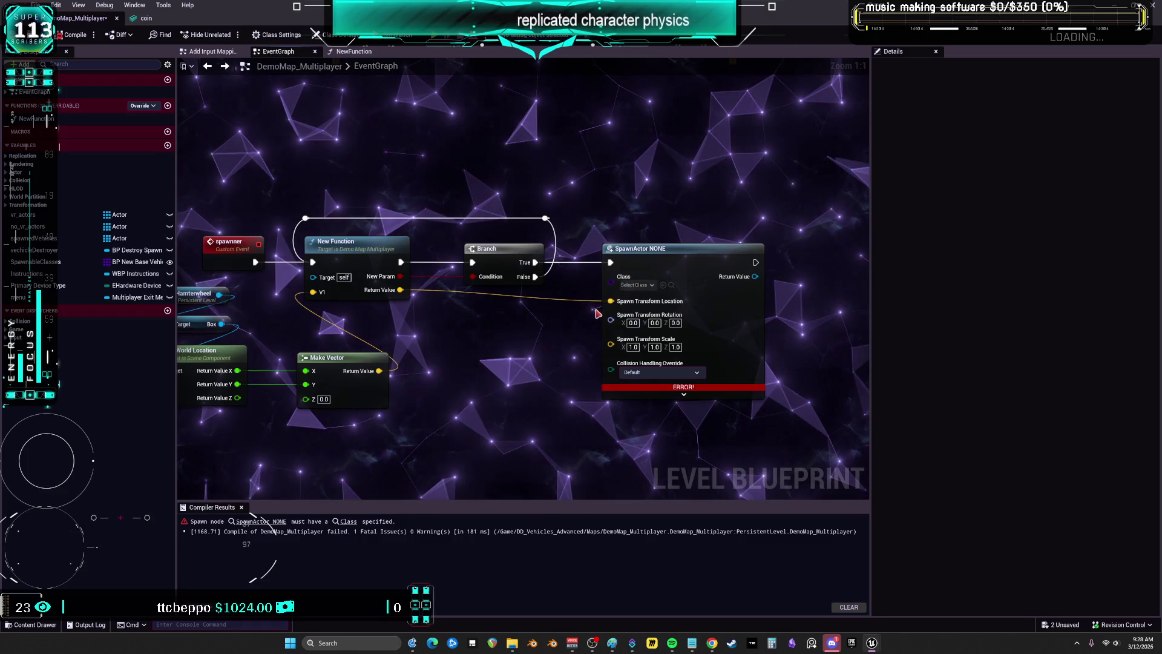
left_click_drag(455, 346, 561, 337)
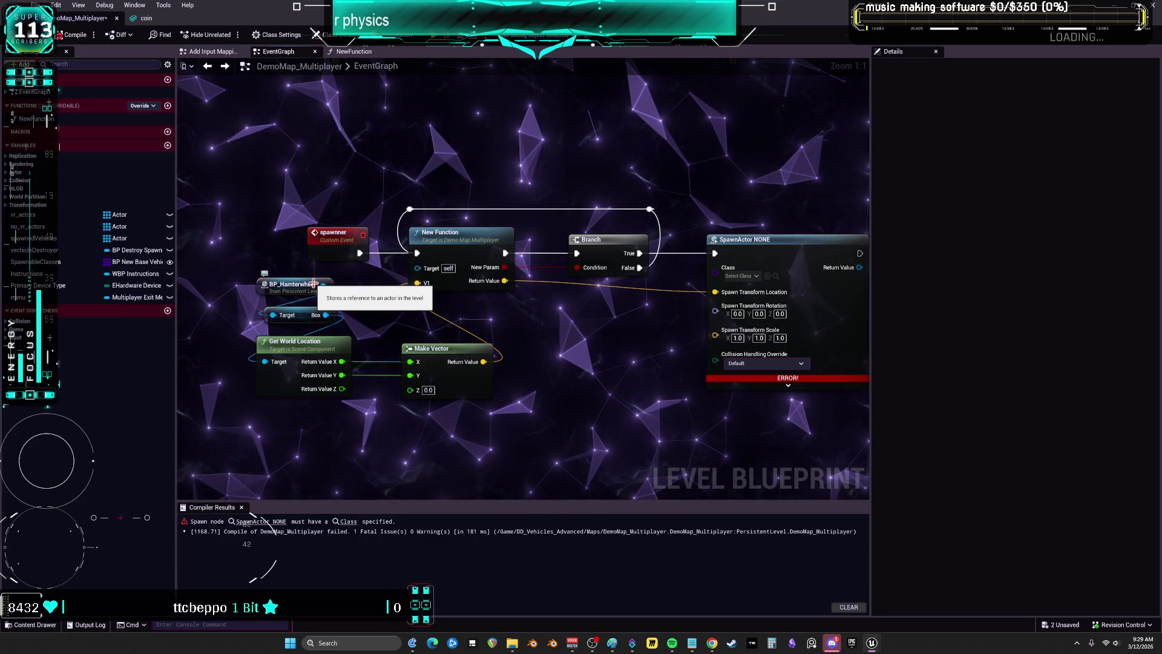
mouse_move(336, 298)
left_mouse_down()
mouse_move(429, 207)
mouse_move(406, 405)
left_mouse_up()
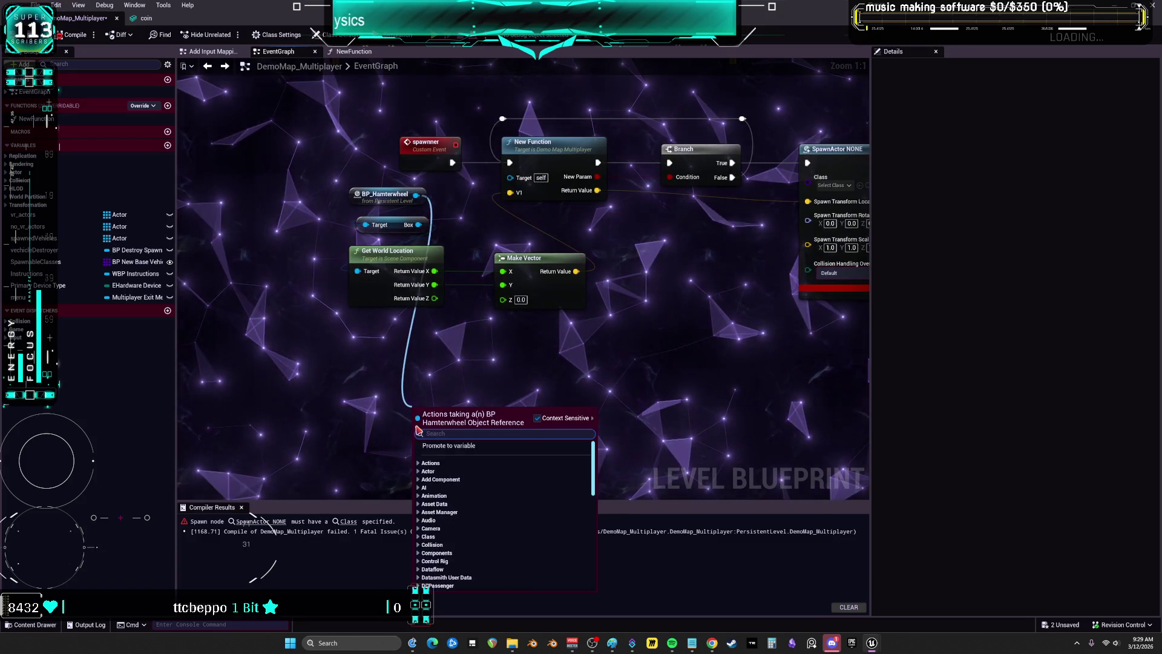
Add Get Forward Vector for the wheel's Box component
type("get worl")
key("BackSpace")
key("BackSpace")
key("BackSpace")
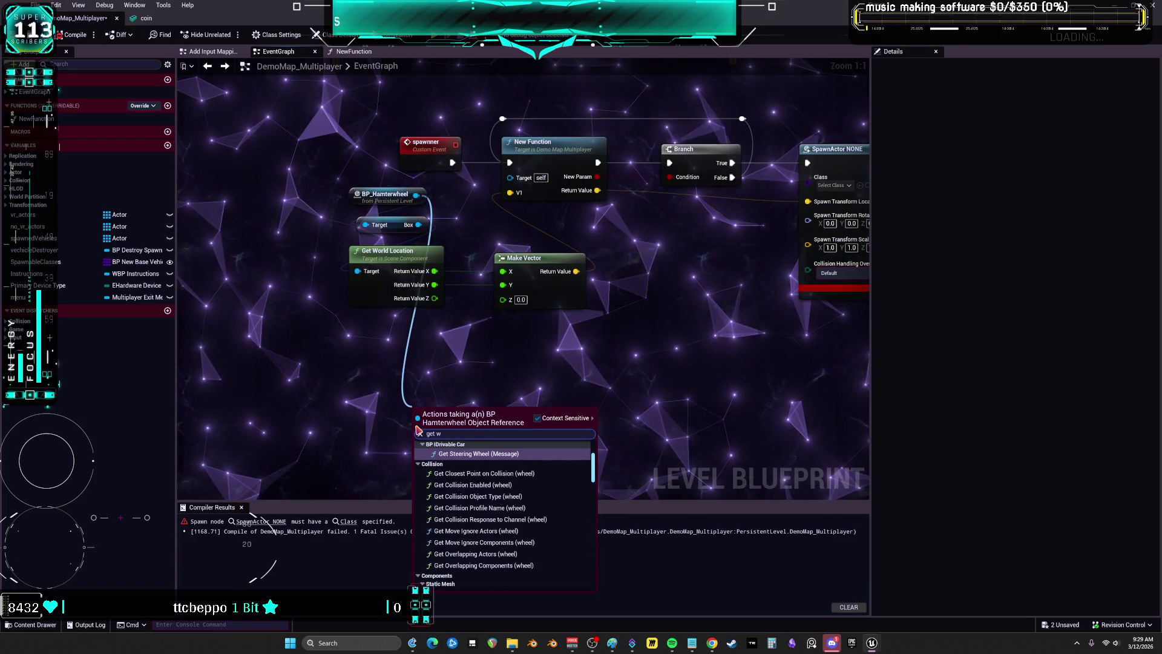
type("fo")
key("BackSpace")
key("BackSpace")
key("BackSpace")
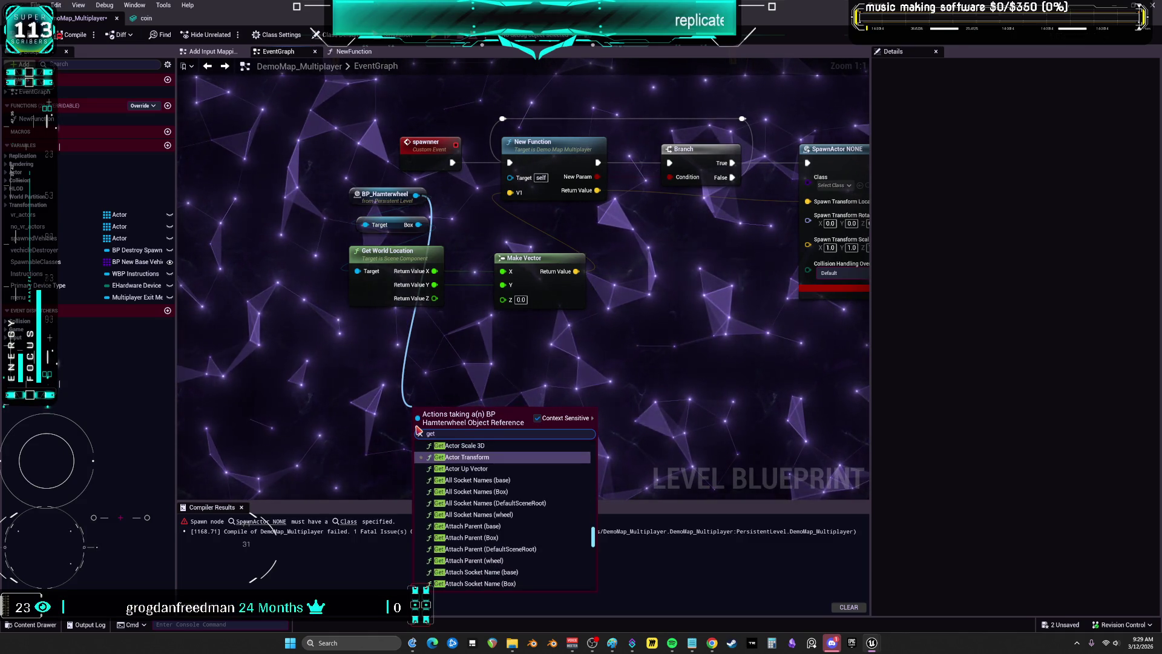
type(" vect")
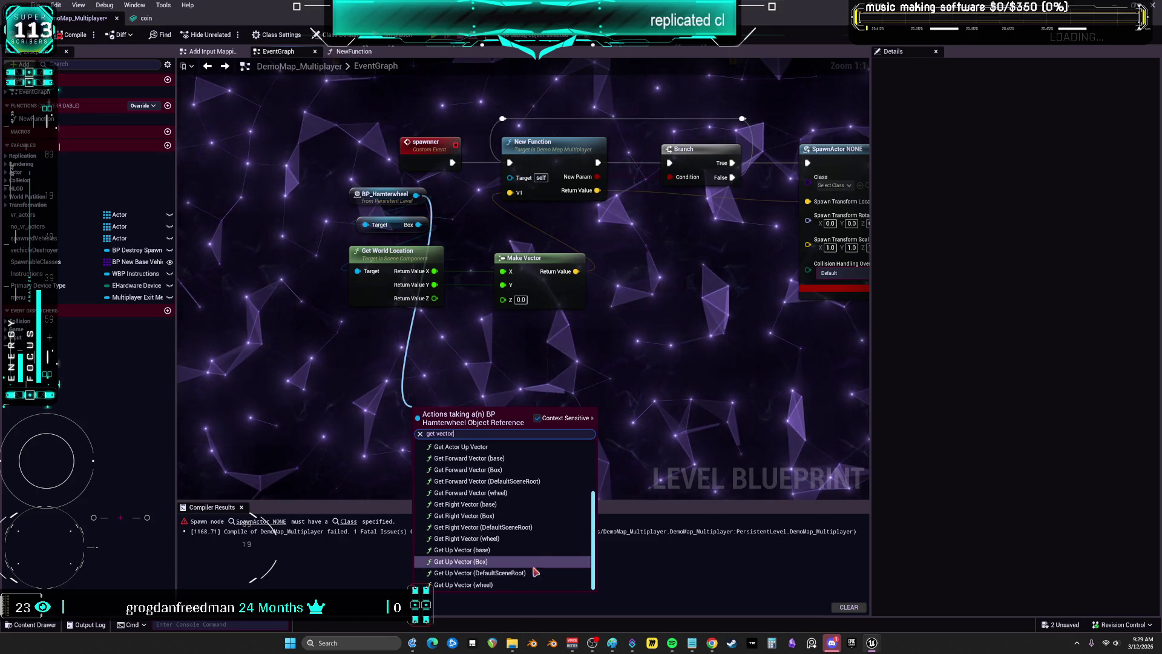
type("or")
left_click(516, 498)
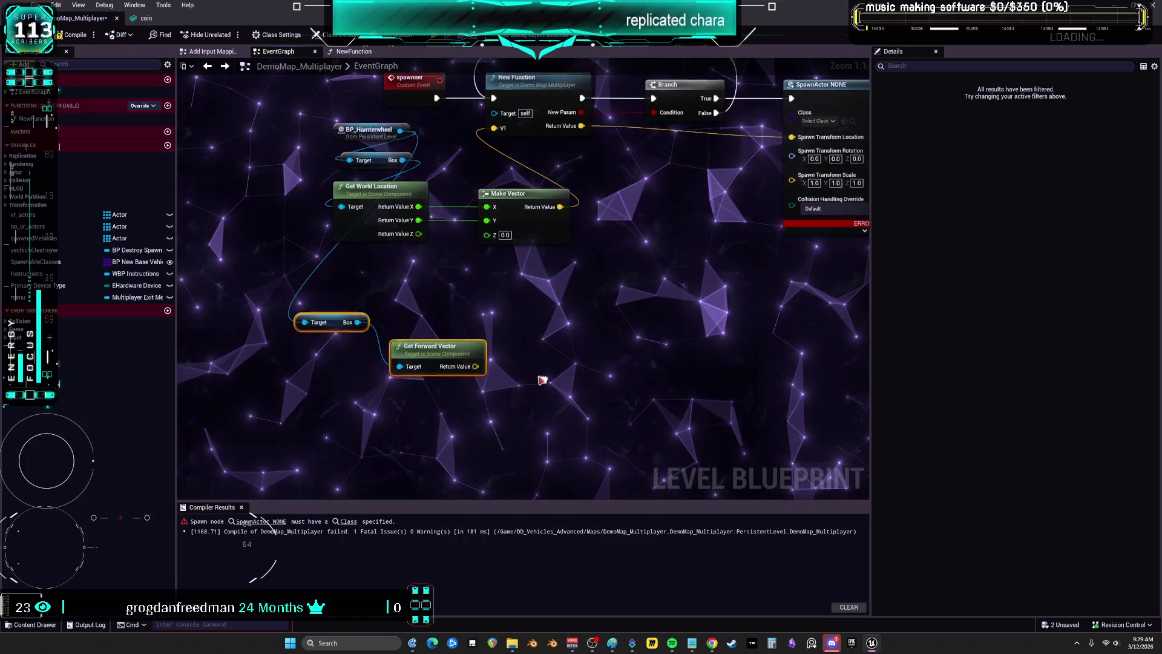
Multiply the forward vector by a single float of 300.0
left_click_drag(475, 365, 515, 379)
type("mul")
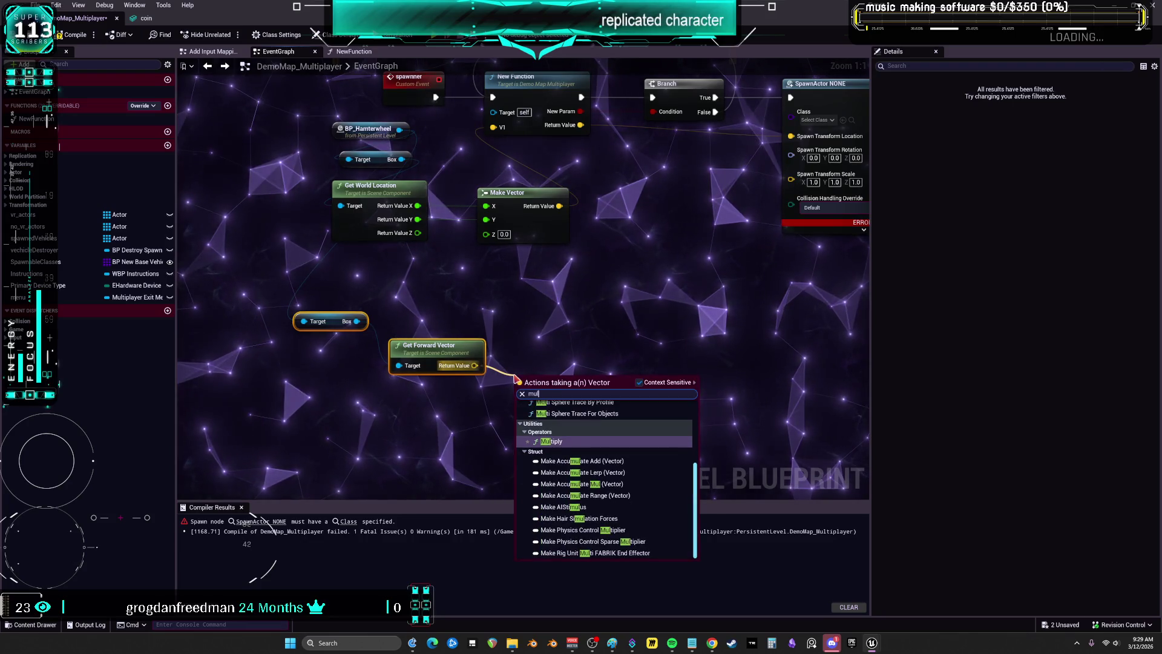
left_click(563, 446)
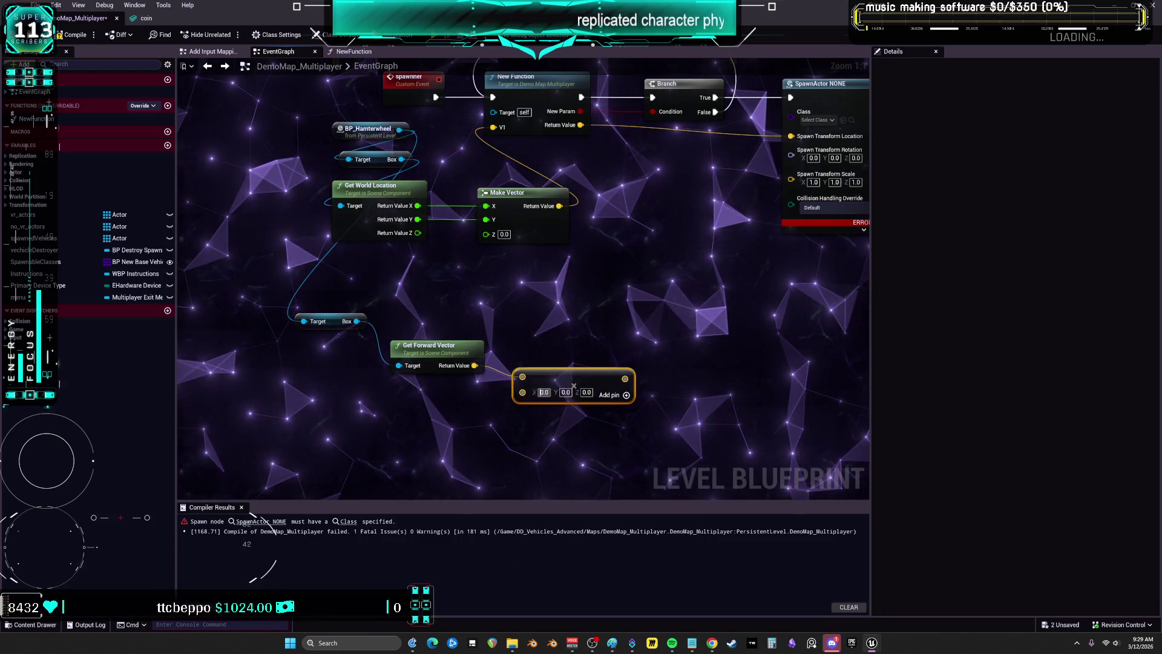
right_click(532, 393)
left_click(581, 521)
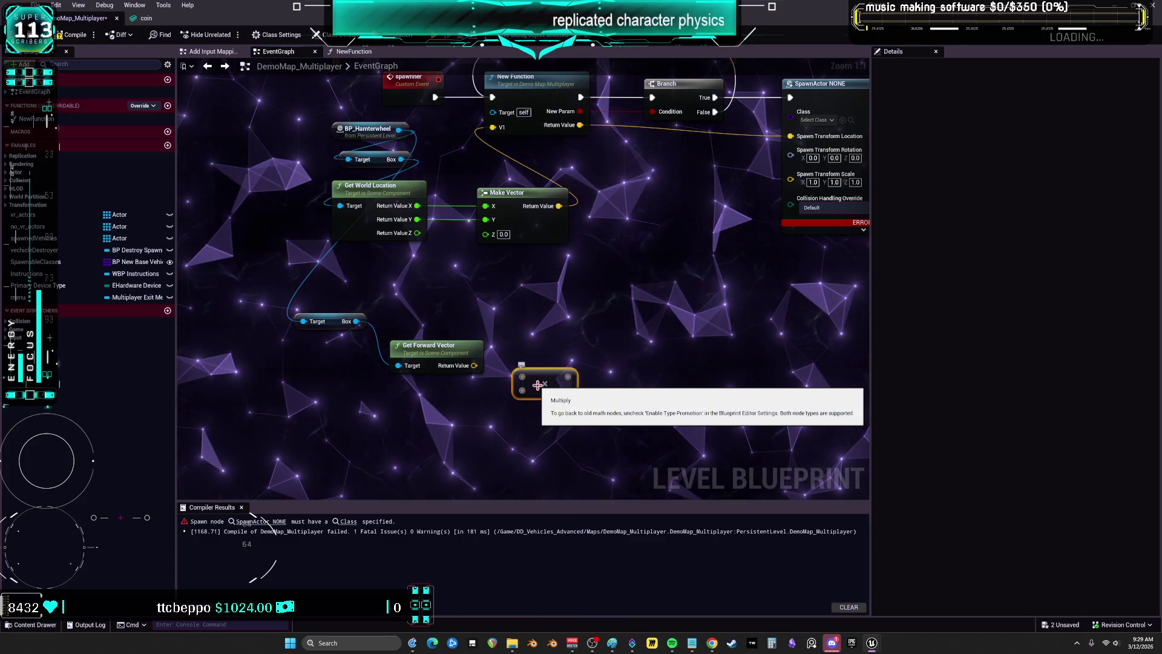
key("ctrl+z")
right_click(532, 393)
left_click(580, 532)
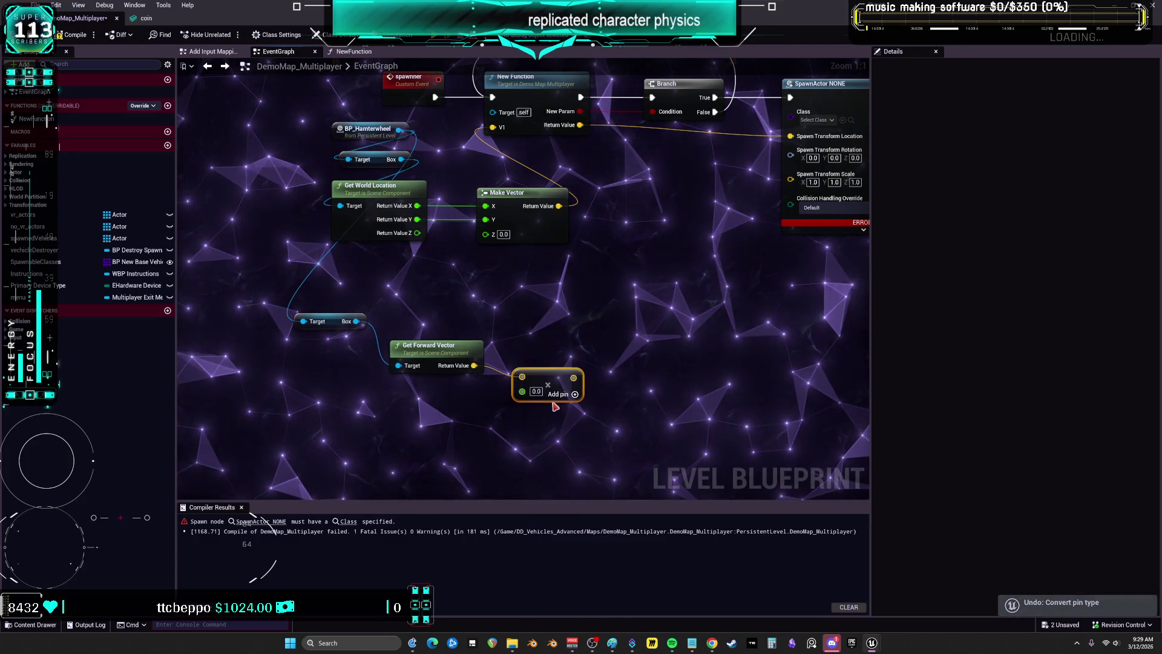
type("00")
left_click(617, 363)
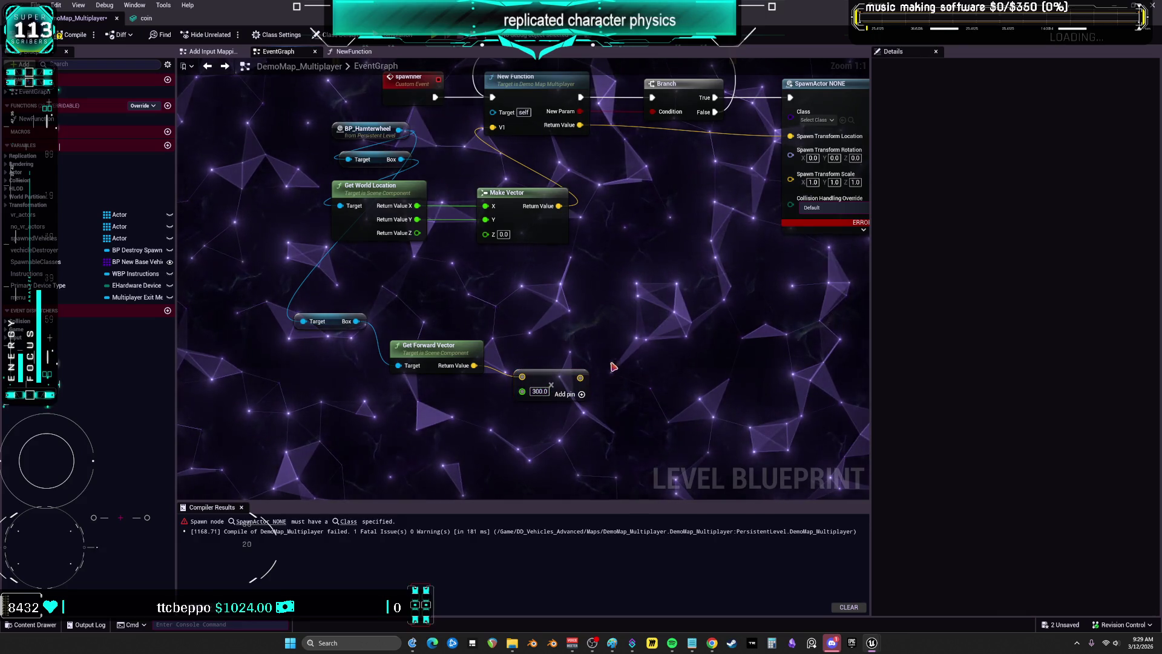
left_click_drag(540, 231, 526, 293)
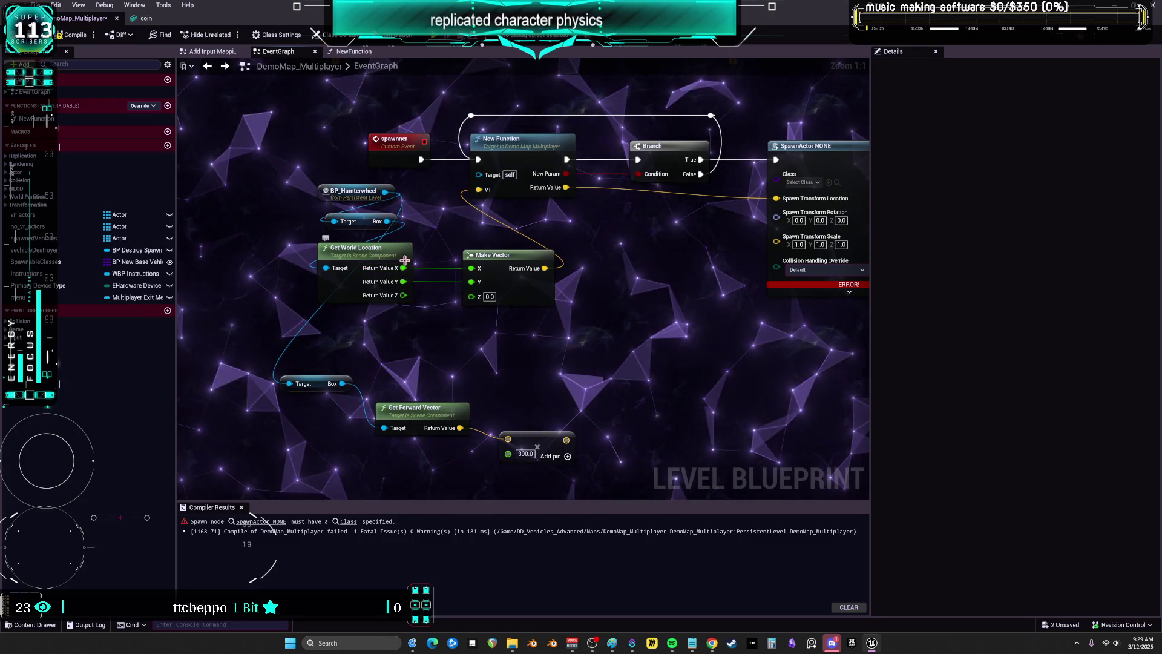
right_click(403, 267)
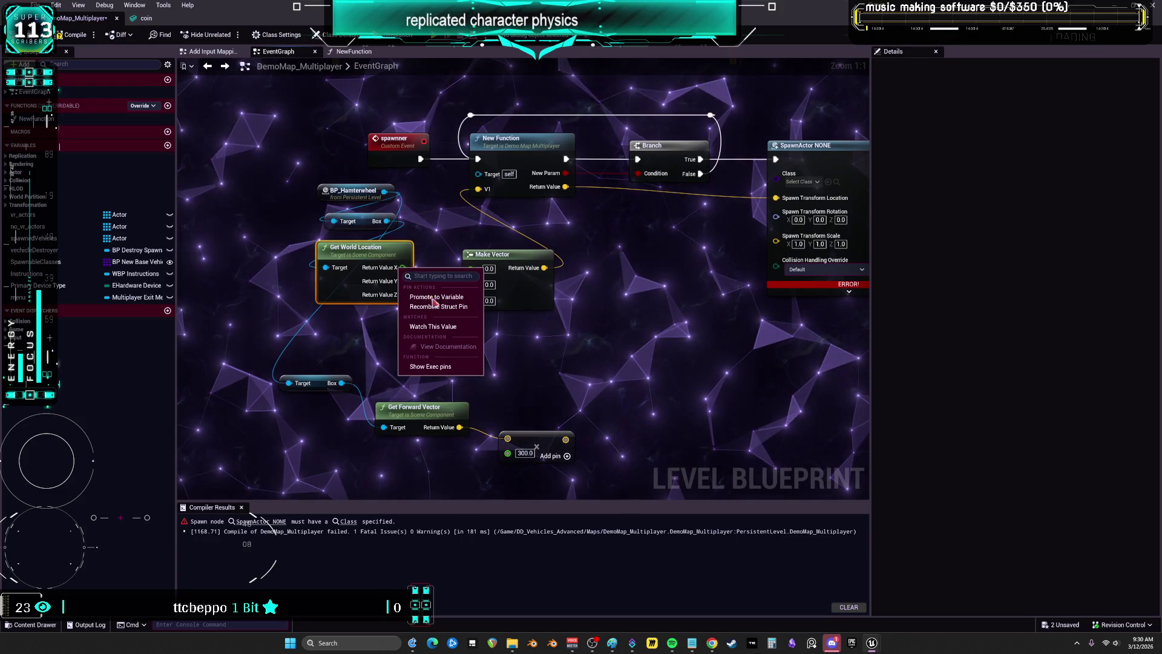
Add the wheel's world location to the scaled forward vector and wire the sum to SpawnActor's spawn location
mouse_move(402, 267)
left_mouse_down()
mouse_move(492, 384)
mouse_move(605, 387)
mouse_move(566, 438)
left_mouse_up()
type("add")
left_click(524, 488)
mouse_move(533, 389)
left_mouse_down()
mouse_move(620, 368)
mouse_move(606, 381)
left_mouse_up()
mouse_move(573, 449)
left_mouse_down()
mouse_move(675, 356)
mouse_move(730, 267)
left_mouse_up()
left_click_drag(611, 395, 654, 314)
Detach and delete the leftover Make Vector node, then check the New Function graph
left_click_drag(497, 243, 510, 170)
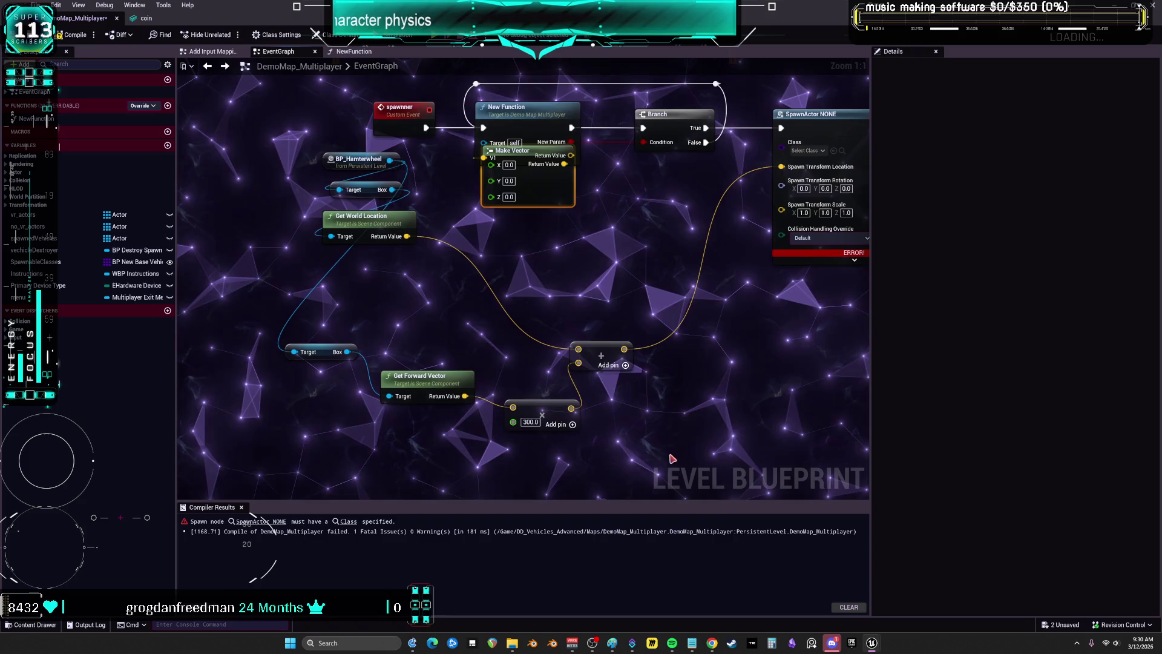
left_click_drag(670, 454, 431, 344)
left_click_drag(600, 218, 575, 263)
left_click_drag(497, 196, 497, 249)
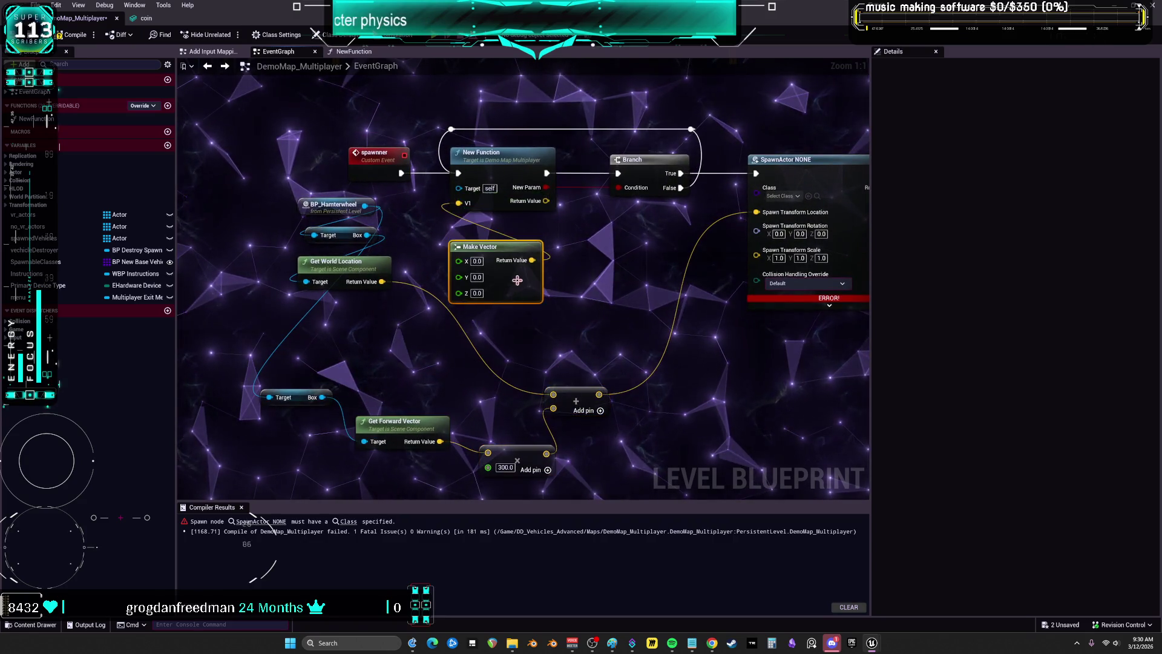
key("Delete")
double_click(500, 157)
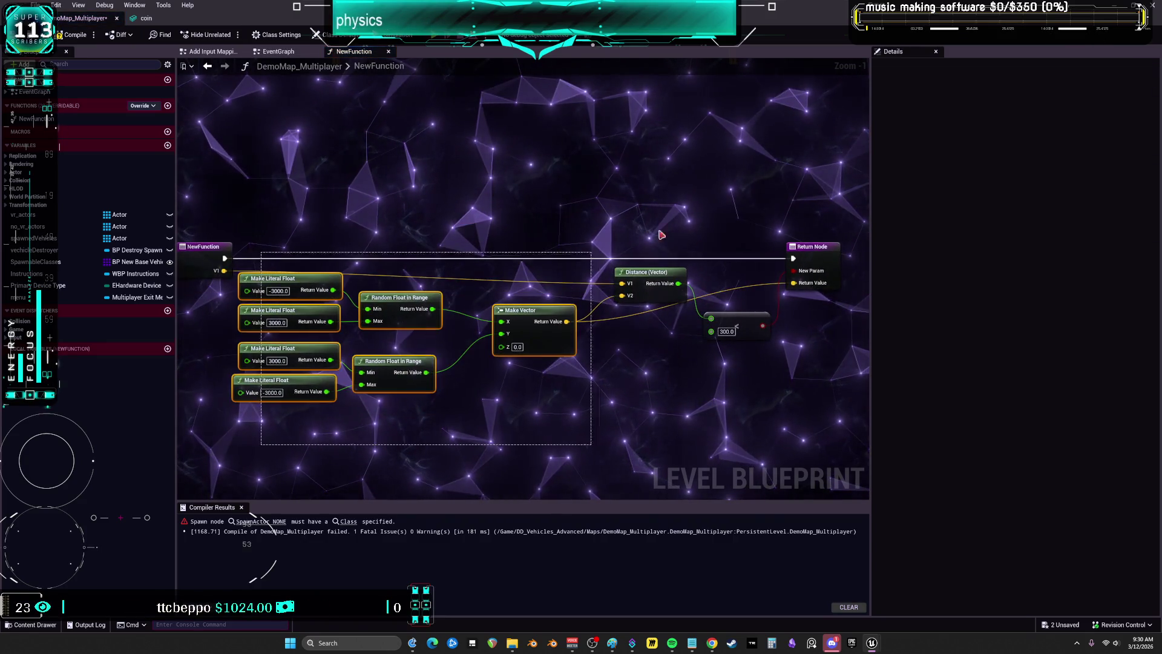
left_click(278, 51)
Paste the random-offset and distance nodes into the EventGraph and move the 300.0 comparison lower
scroll(505, 264, "down", 1)
mouse_move(660, 389)
left_mouse_down()
mouse_move(383, 155)
mouse_move(389, 141)
mouse_move(343, 305)
mouse_move(282, 277)
mouse_move(240, 276)
left_mouse_up()
key("ctrl+v")
left_click(532, 296)
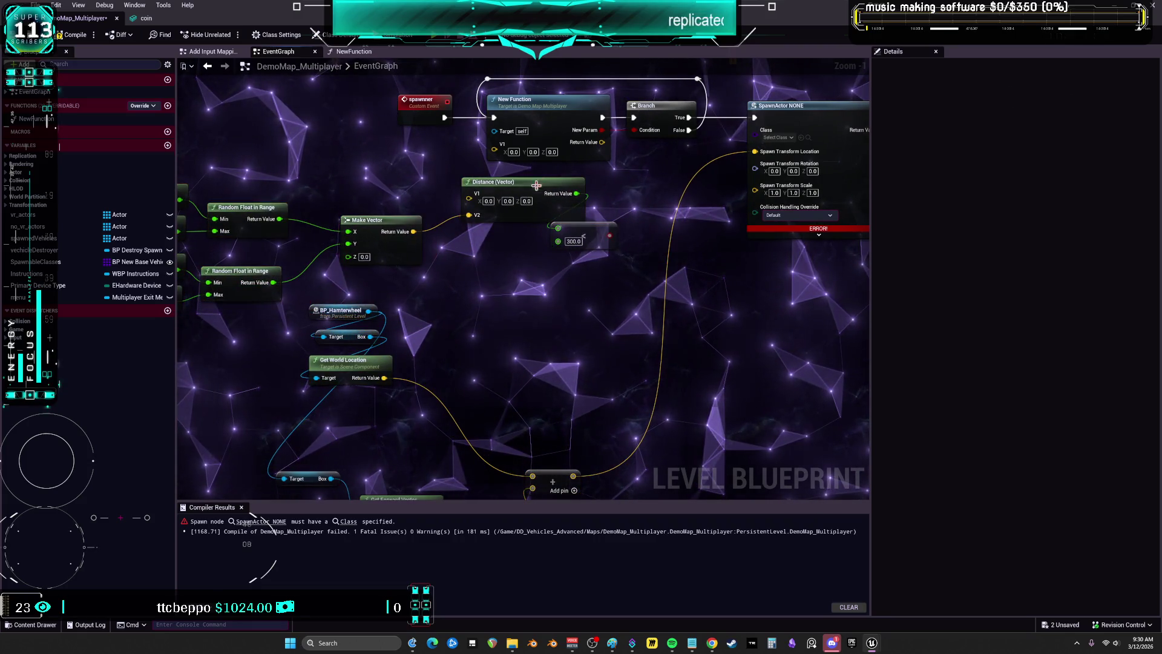
left_click_drag(595, 230, 594, 369)
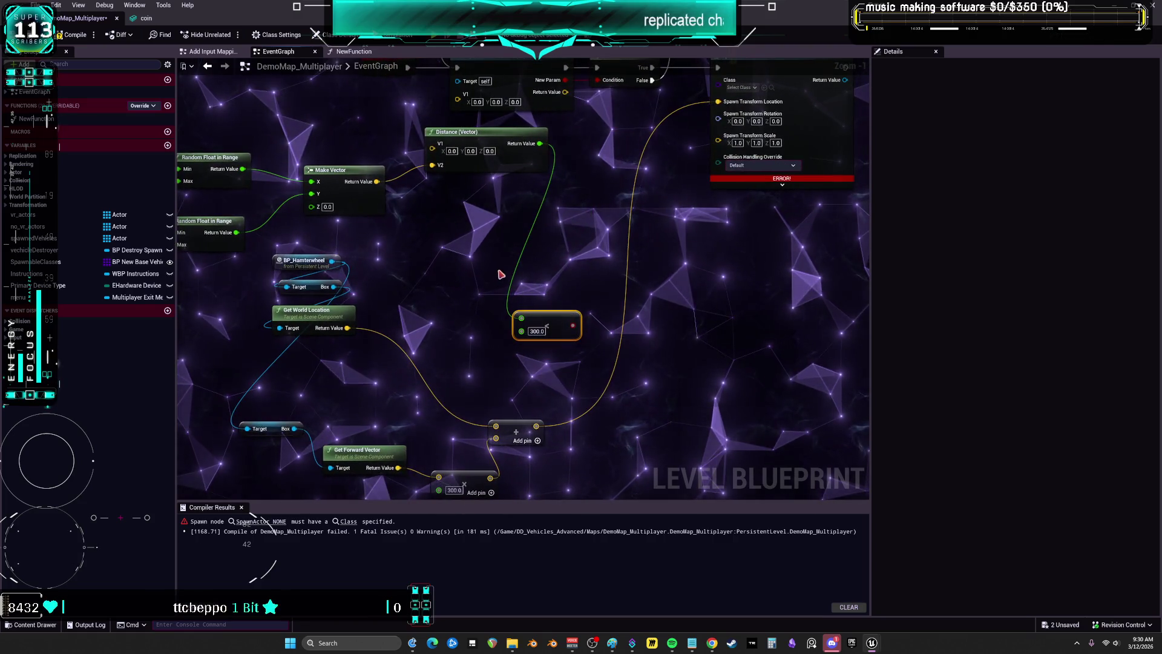
Add a Select Vector choosing random offset or wheel-based location via the 300.0 comparison, feeding SpawnActor's location
mouse_move(366, 189)
left_mouse_down()
mouse_move(520, 270)
mouse_move(541, 263)
left_mouse_up()
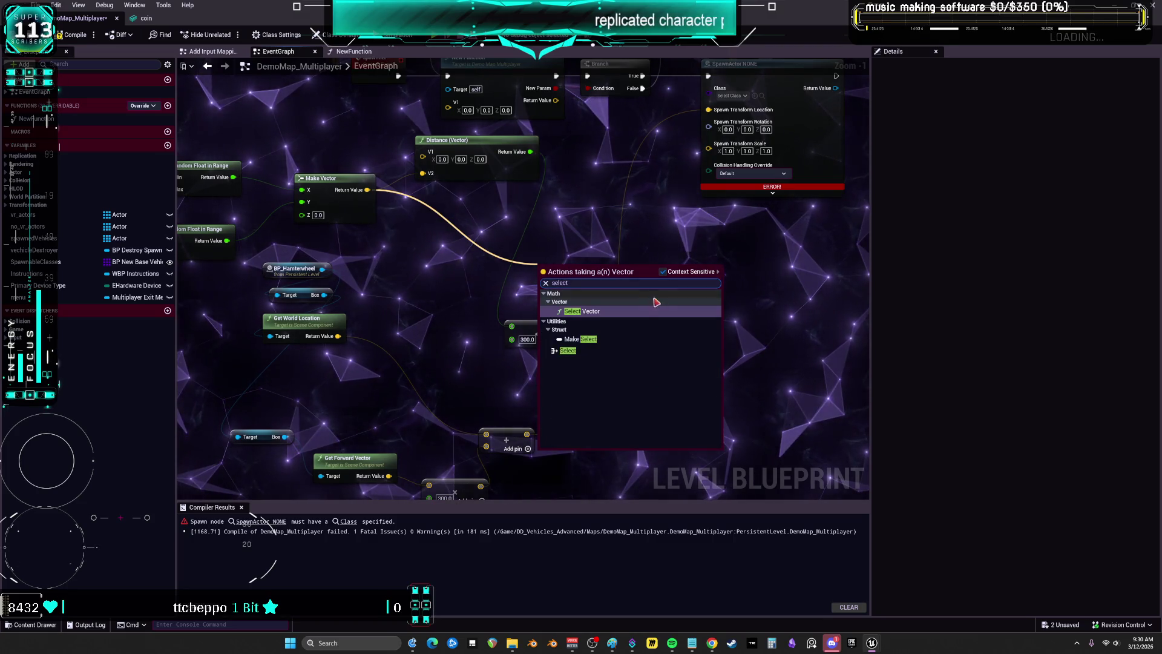
left_click(620, 312)
left_click_drag(578, 284, 585, 259)
mouse_move(529, 433)
left_mouse_down()
mouse_move(529, 330)
mouse_move(550, 265)
left_mouse_up()
left_click_drag(564, 334, 557, 292)
mouse_move(614, 254)
left_mouse_down()
mouse_move(713, 130)
mouse_move(709, 110)
left_mouse_up()
scroll(630, 317, "up", 1)
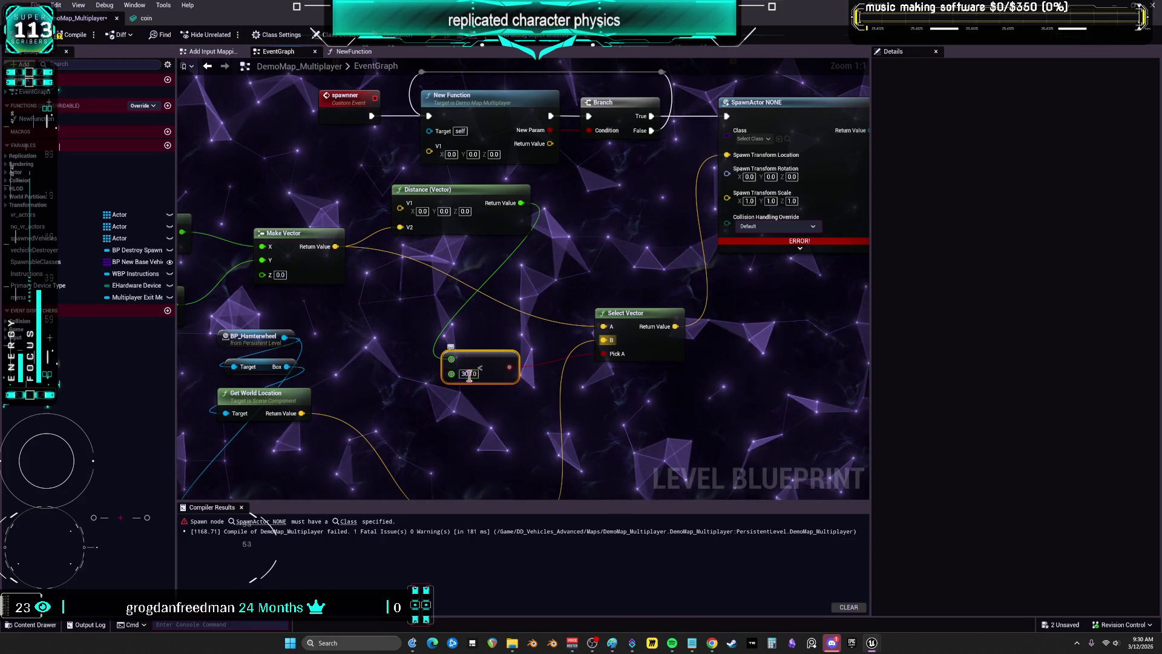
left_click_drag(519, 316, 454, 267)
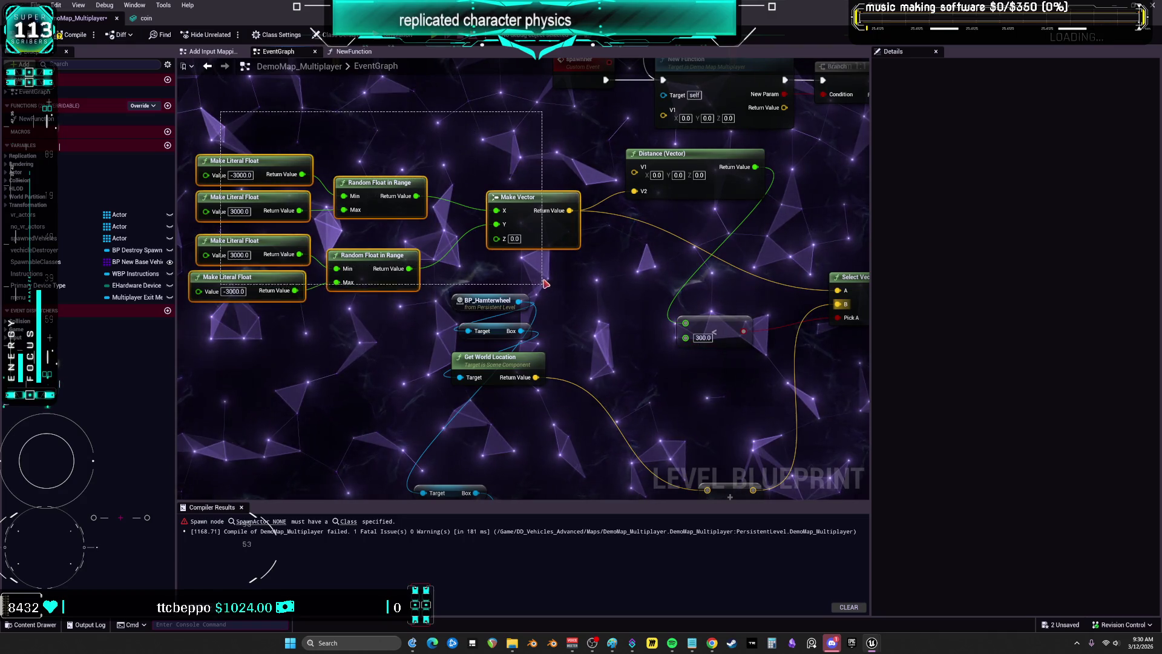
Wire the wheel's world location into the Distance (Vector) node's second vector input
left_click_drag(543, 282, 519, 255)
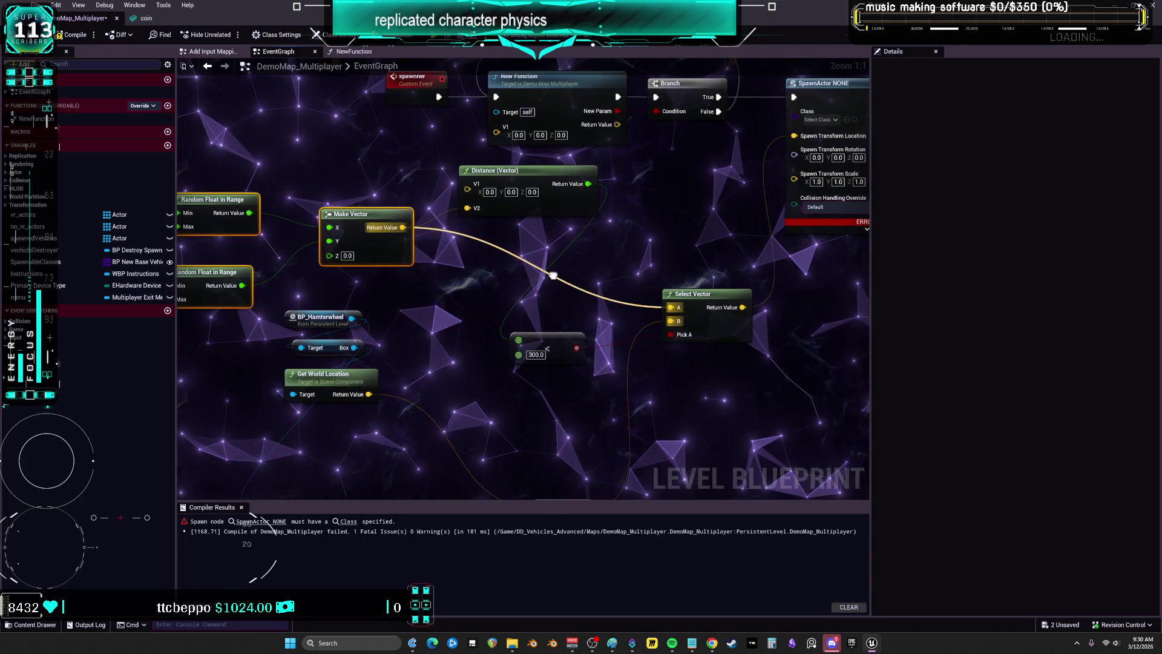
left_click_drag(564, 354, 496, 335)
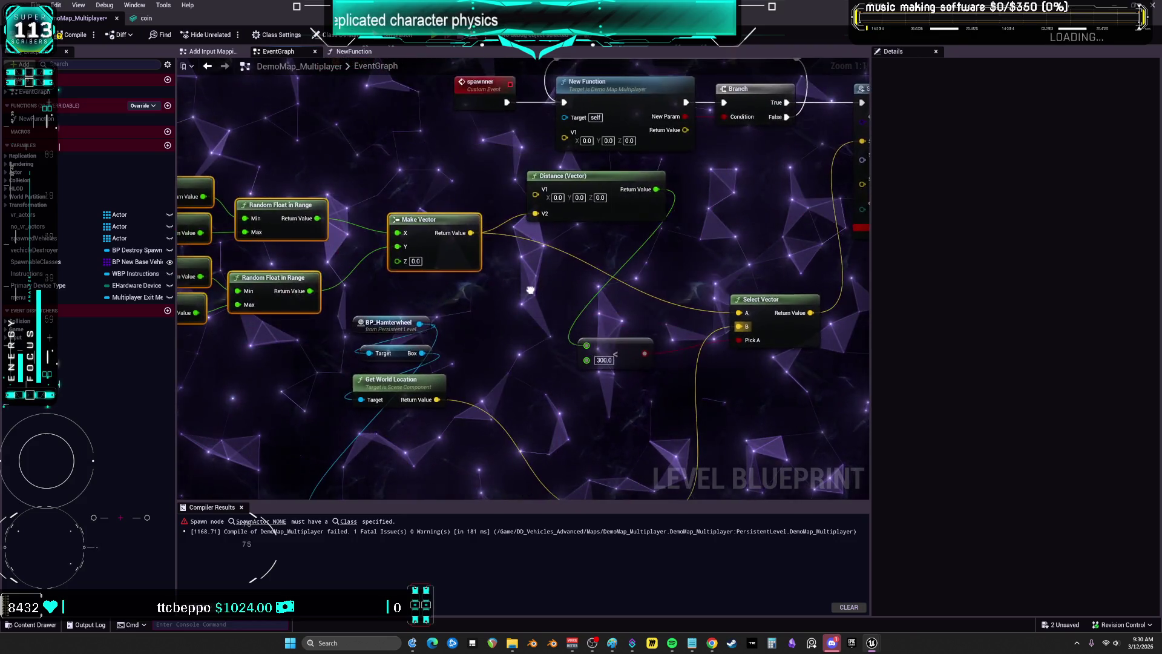
mouse_move(463, 372)
left_mouse_down()
mouse_move(492, 251)
mouse_move(480, 367)
mouse_move(458, 368)
left_mouse_up()
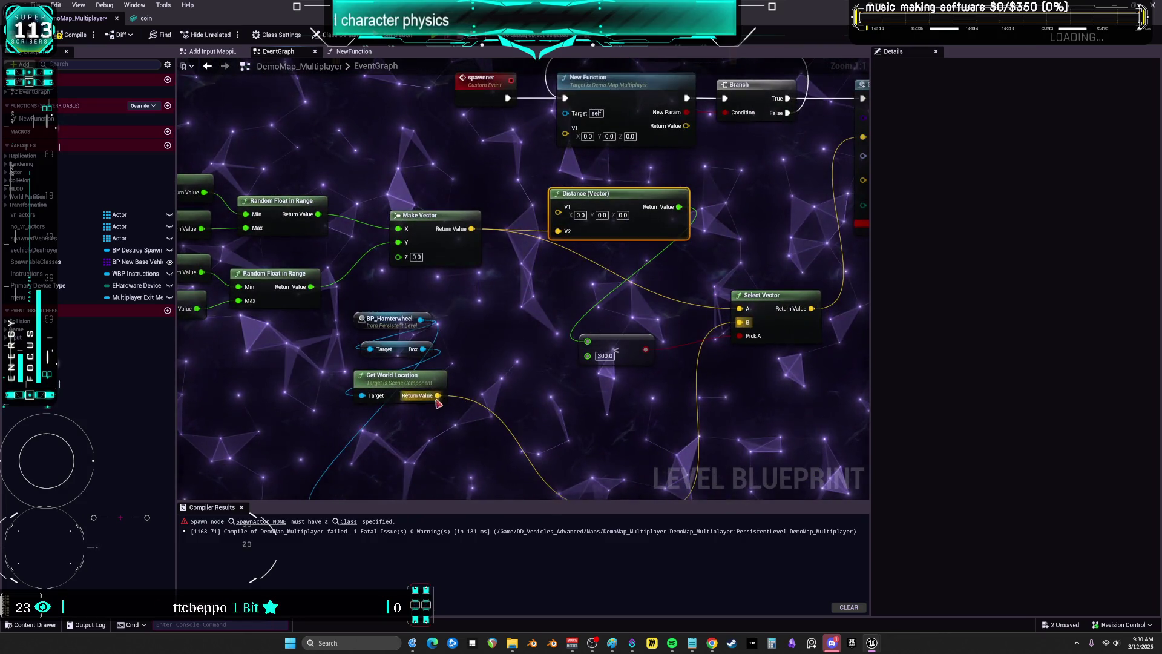
left_click_drag(650, 297, 482, 276)
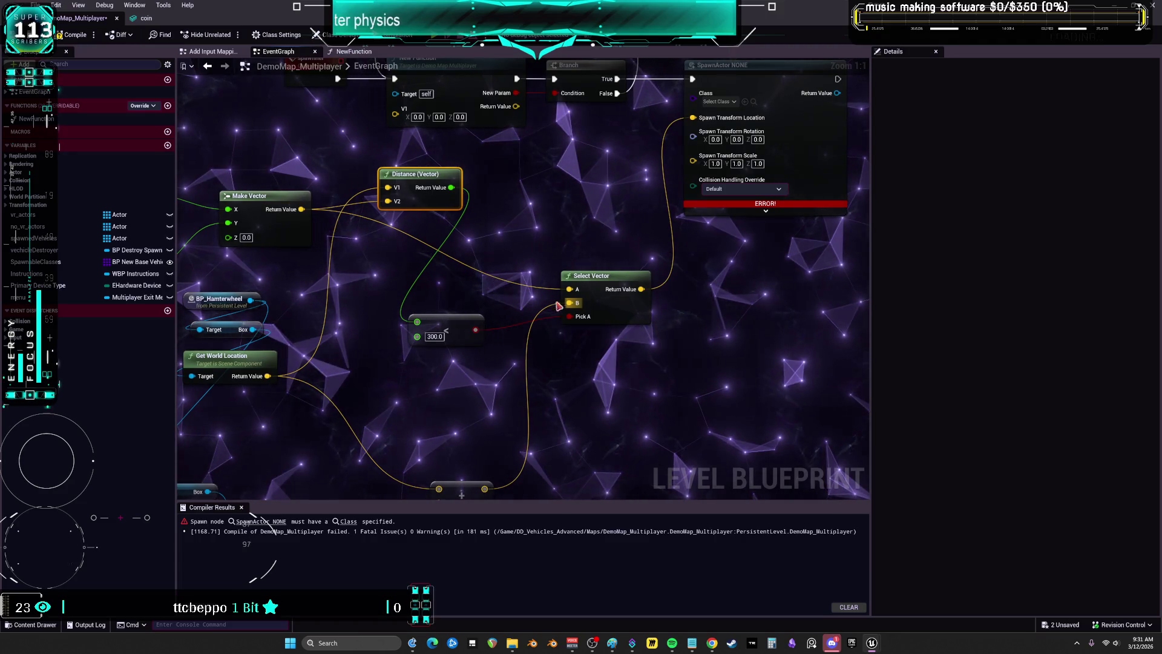
scroll(634, 170, "down", 5)
scroll(630, 242, "up", 3)
left_click_drag(673, 464, 429, 371)
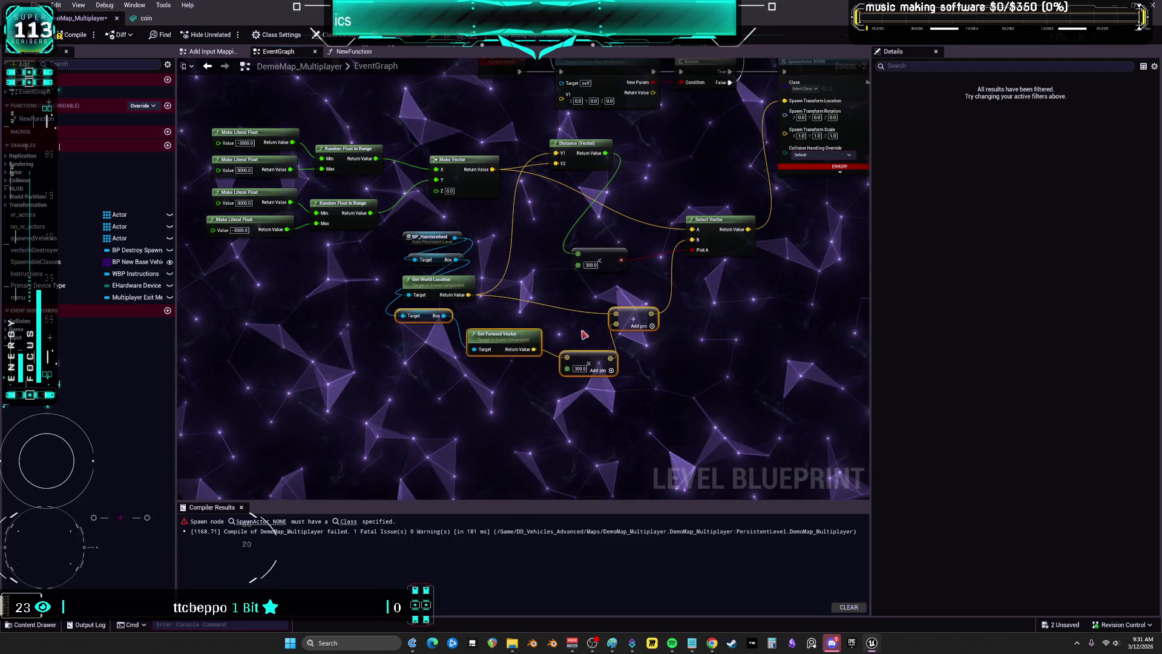
scroll(596, 330, "up", 2)
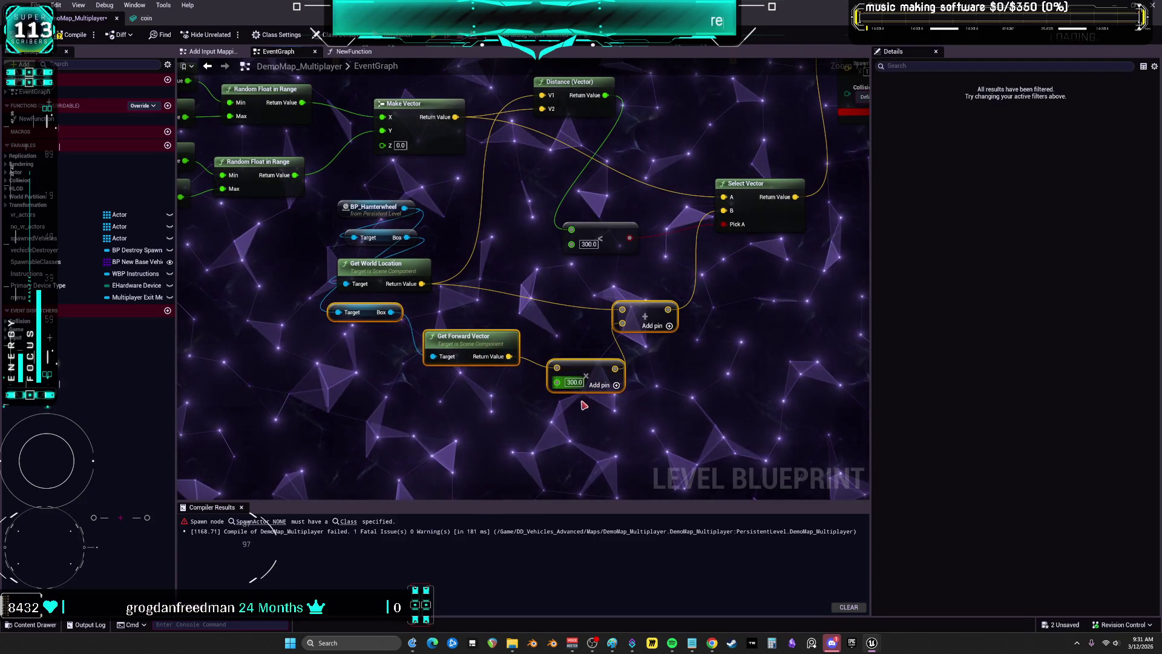
left_click(574, 382)
Change the forward-vector Multiply value to -300.0
type("-300")
key("Return")
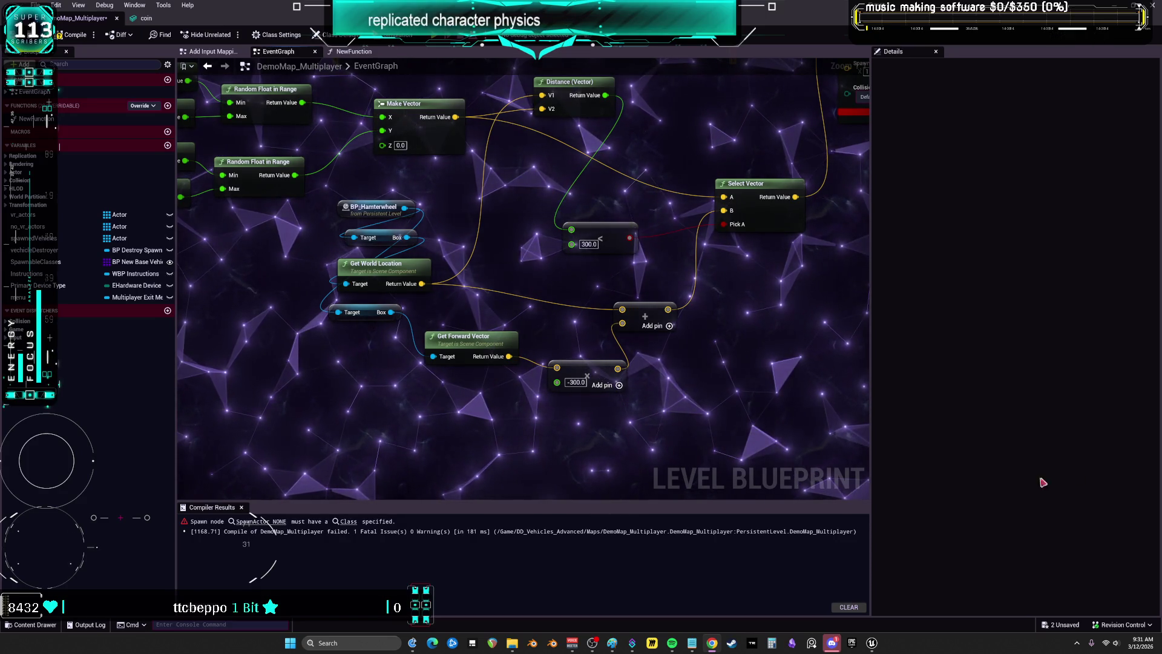
mouse_move(583, 328)
left_mouse_down()
mouse_move(643, 389)
mouse_move(763, 418)
left_mouse_up()
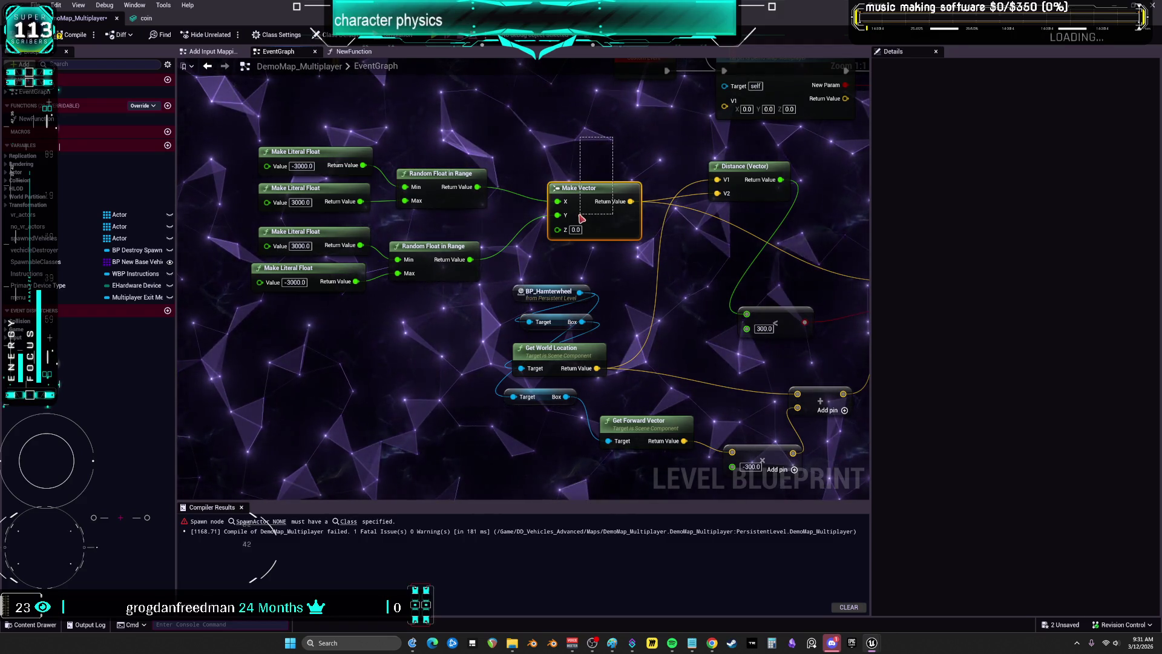
Tidy Make Vector, the float literals, Distance (Vector), the wheel nodes and the compare node
left_click_drag(580, 212, 558, 211)
left_click_drag(325, 227, 325, 220)
mouse_move(745, 173)
left_mouse_down()
mouse_move(569, 218)
mouse_move(598, 211)
mouse_move(625, 144)
left_mouse_up()
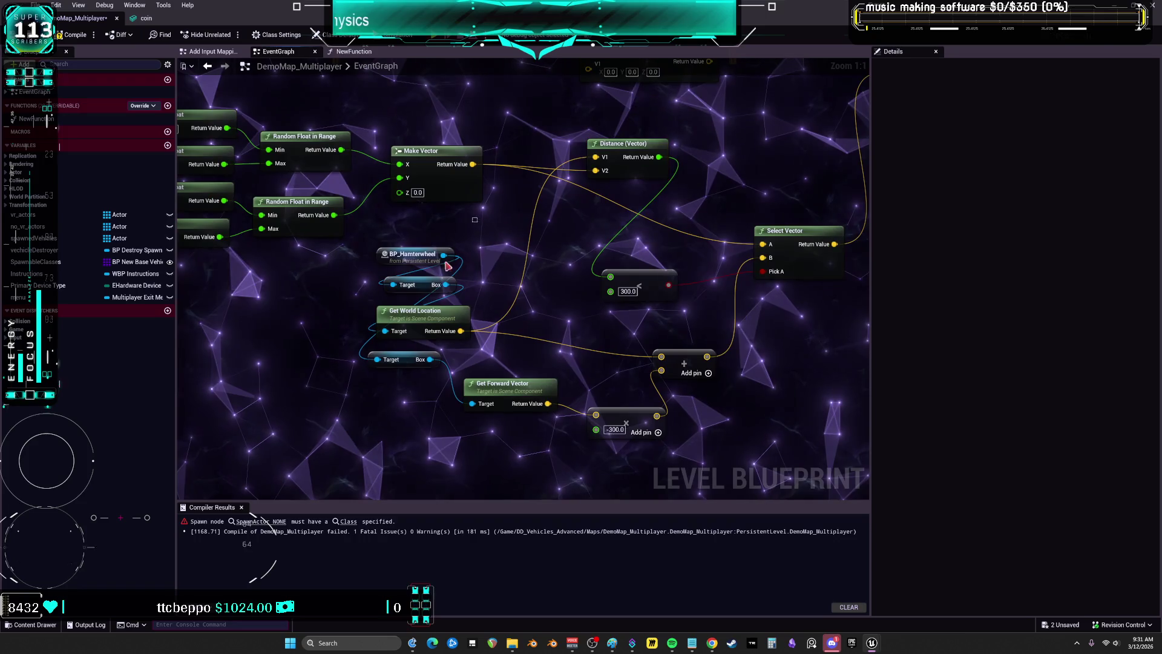
left_click_drag(487, 342, 372, 242)
mouse_move(411, 324)
left_mouse_down()
mouse_move(440, 303)
mouse_move(596, 266)
left_mouse_up()
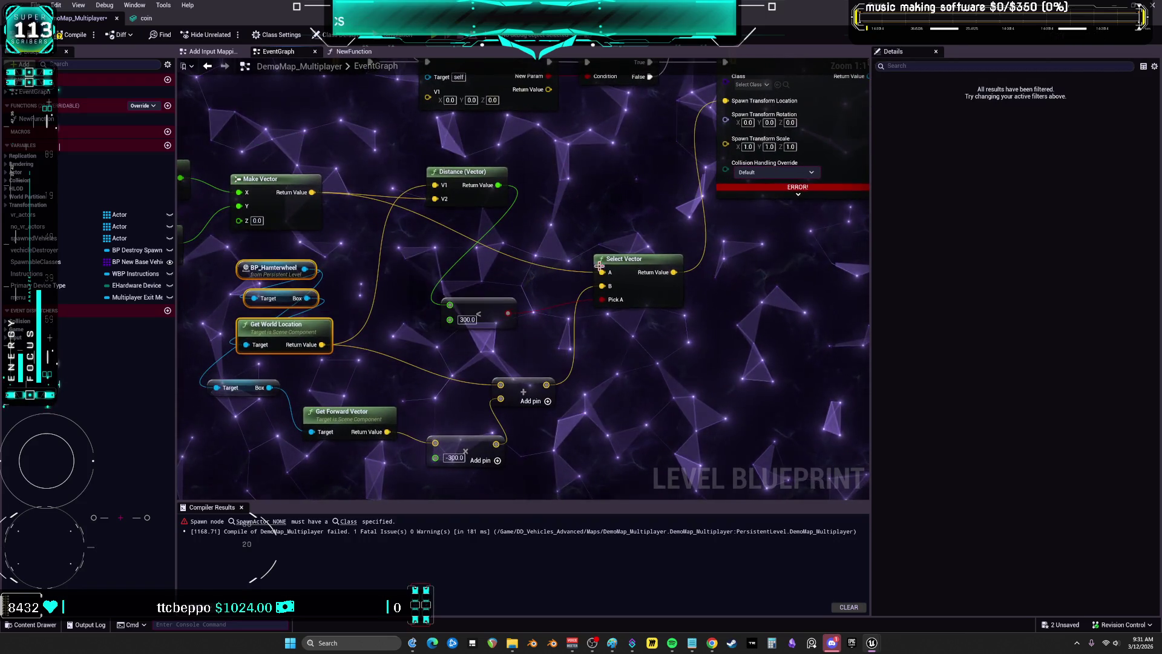
mouse_move(488, 301)
left_mouse_down()
mouse_move(574, 209)
mouse_move(480, 254)
left_mouse_up()
left_click_drag(593, 285, 599, 277)
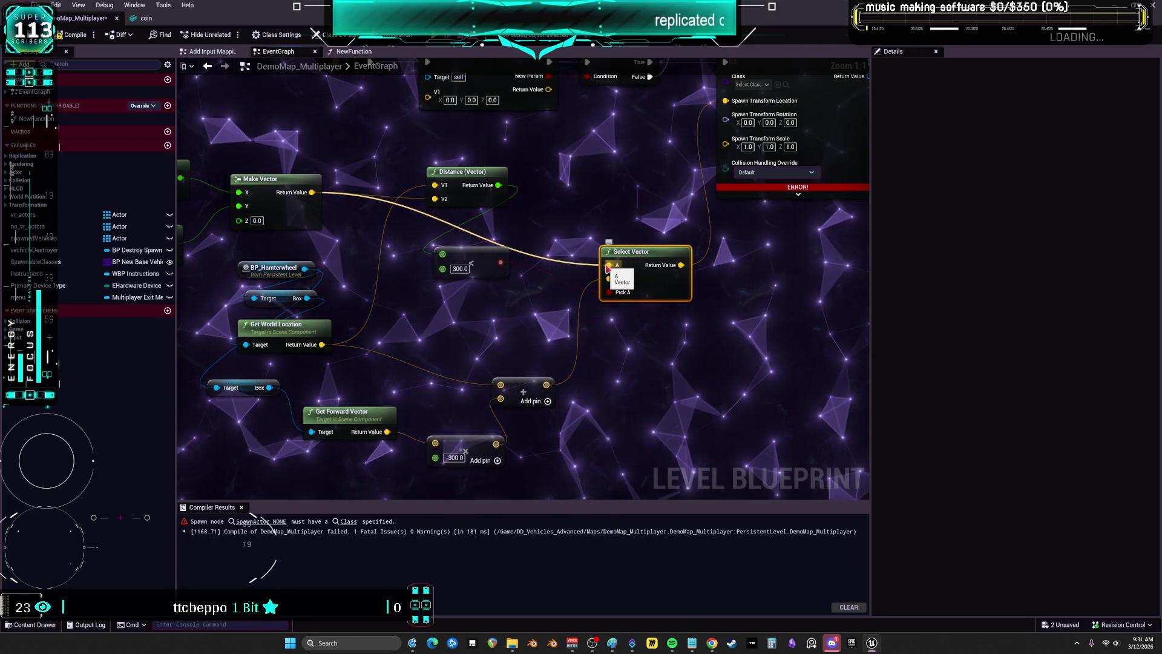
Wire the Add result into Select Vector's B and reposition the add nodes and Get Forward Vector
left_click_drag(610, 292, 610, 291)
left_click_drag(547, 384, 609, 290)
mouse_move(470, 337)
left_mouse_down()
mouse_move(581, 266)
mouse_move(583, 233)
left_mouse_up()
left_click_drag(526, 260, 672, 370)
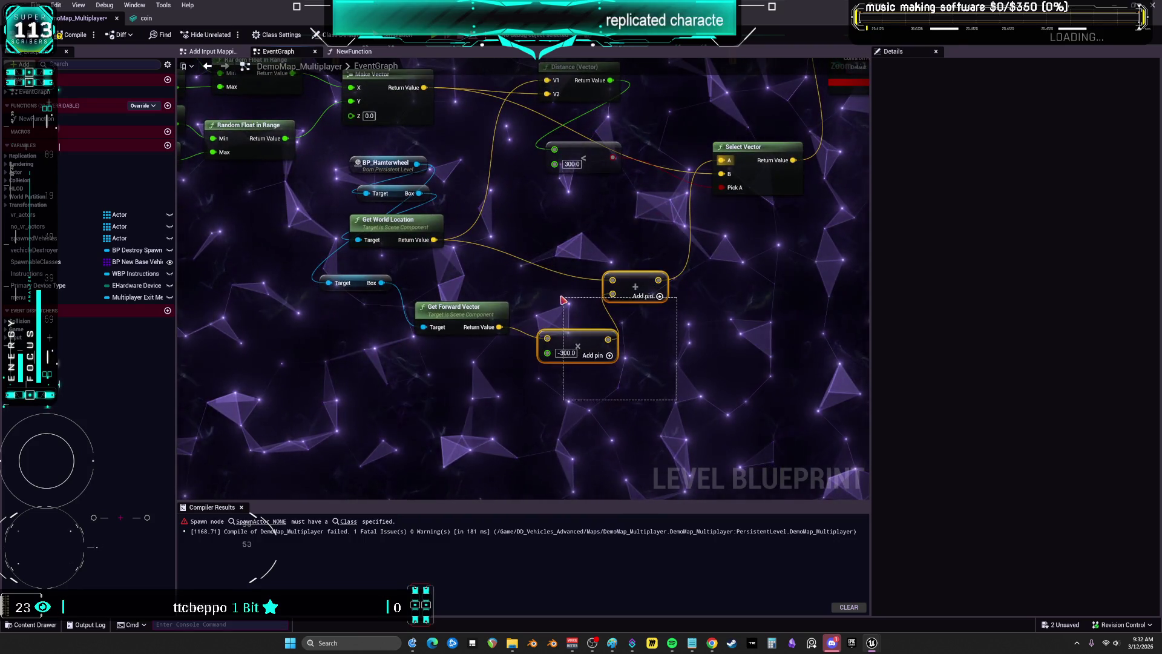
left_click(403, 161)
left_click_drag(454, 307, 441, 357)
Move the SpawnActor node lower in the graph below Branch
mouse_move(594, 152)
left_mouse_down()
mouse_move(517, 292)
mouse_move(673, 315)
mouse_move(732, 308)
left_mouse_up()
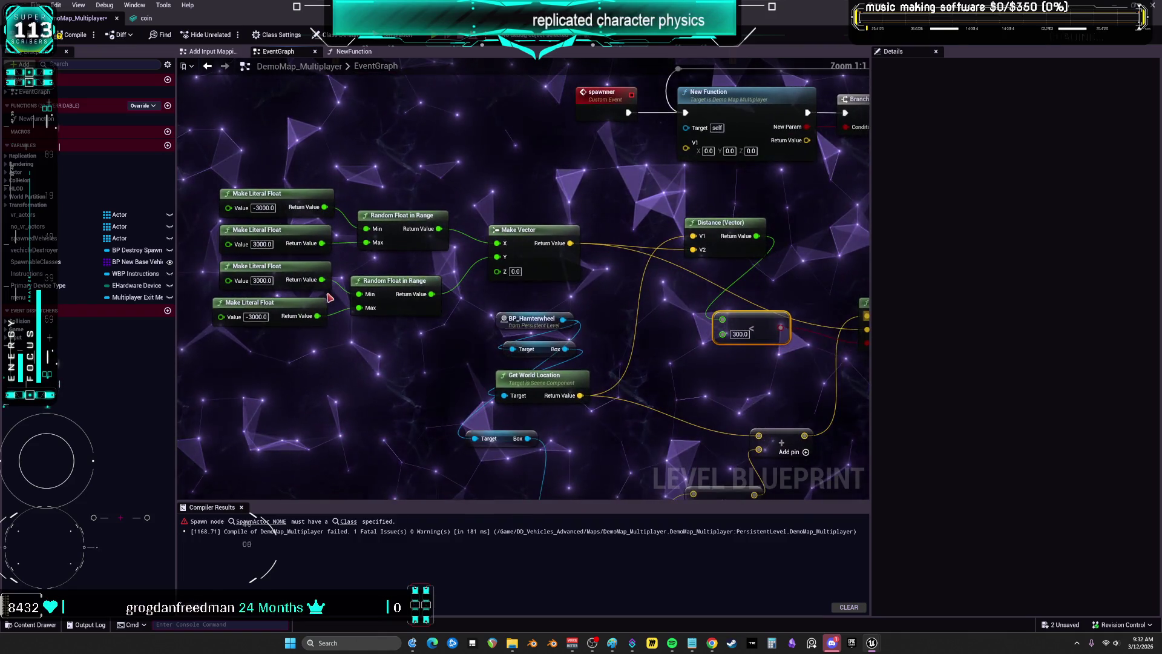
left_click_drag(330, 298, 218, 184)
mouse_move(697, 291)
left_mouse_down()
mouse_move(473, 280)
mouse_move(461, 303)
left_mouse_up()
mouse_move(579, 134)
left_mouse_down()
mouse_move(609, 351)
mouse_move(568, 299)
mouse_move(563, 446)
left_mouse_up()
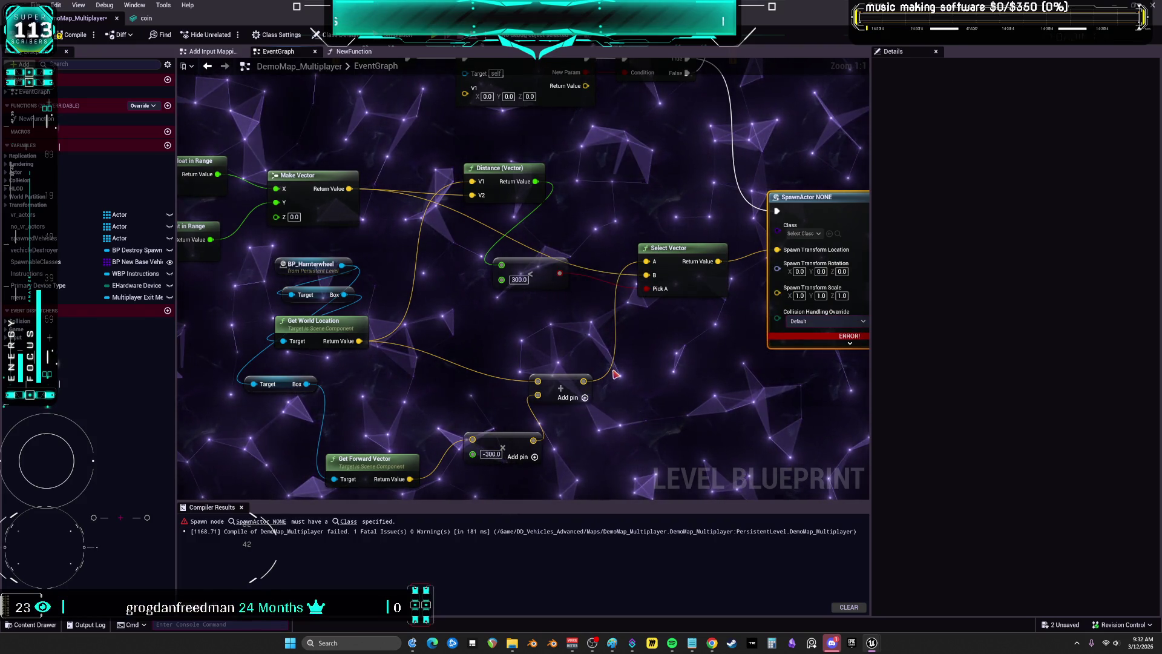
Place Get World Location by the add nodes and Select Vector beside SpawnActor, then select everything
left_click_drag(372, 469, 460, 359)
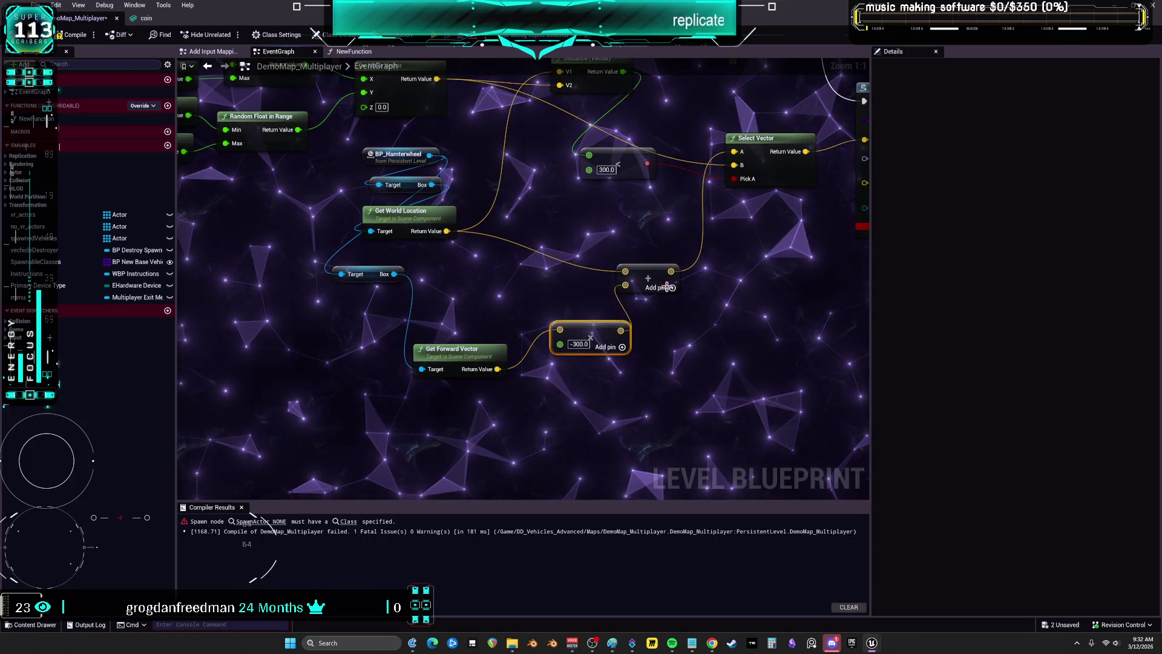
left_click_drag(403, 211, 512, 290)
mouse_move(778, 151)
left_mouse_down()
mouse_move(670, 86)
mouse_move(657, 346)
mouse_move(618, 312)
mouse_move(575, 331)
mouse_move(569, 287)
left_mouse_up()
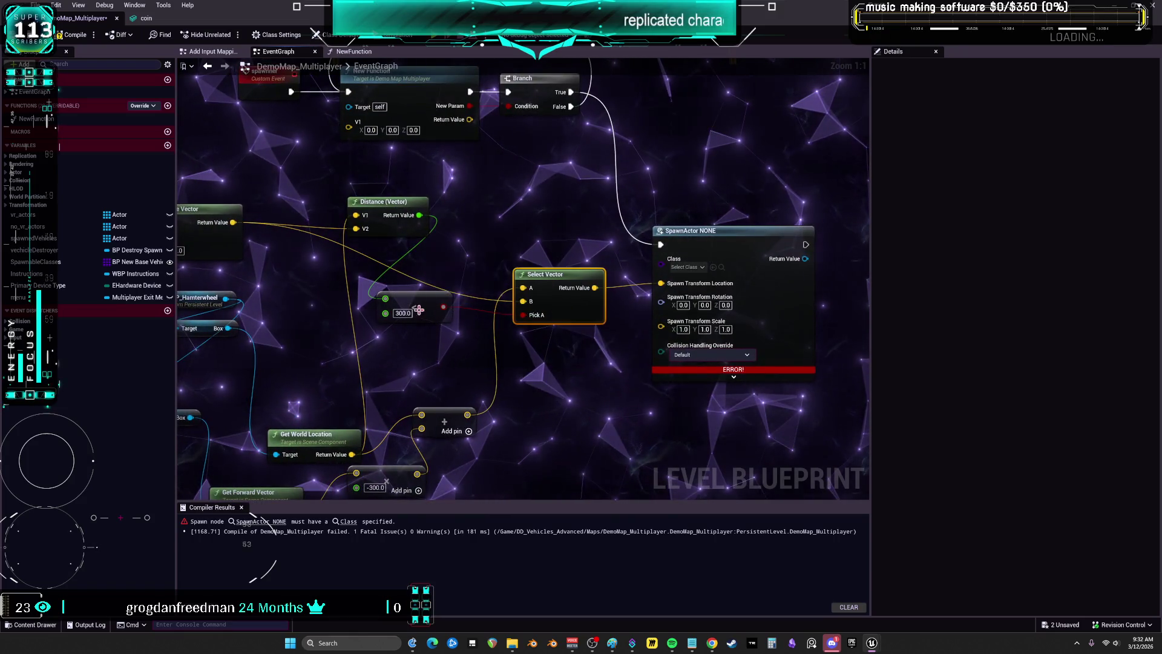
left_click_drag(441, 297, 448, 326)
scroll(457, 315, "down", 2)
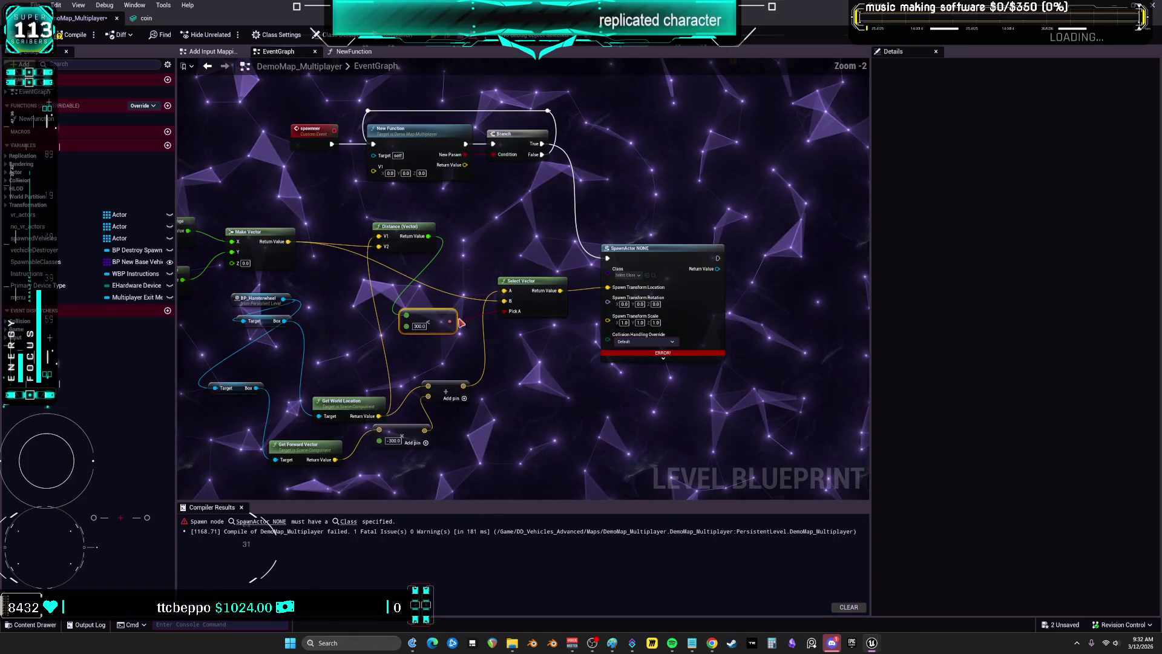
scroll(685, 352, "down", 2)
mouse_move(775, 428)
left_mouse_down()
mouse_move(228, 208)
mouse_move(255, 129)
left_mouse_up()
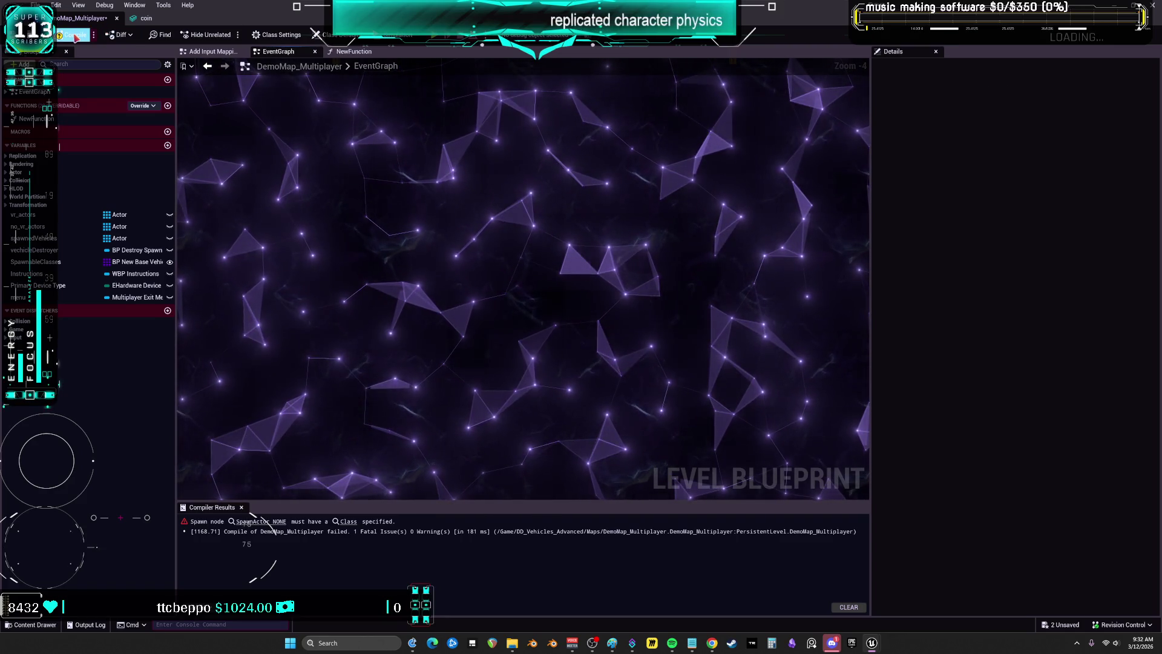
Compile the Level Blueprint, delete NewFunction from My Blueprint, and close the Level Blueprint editor
left_click(72, 34)
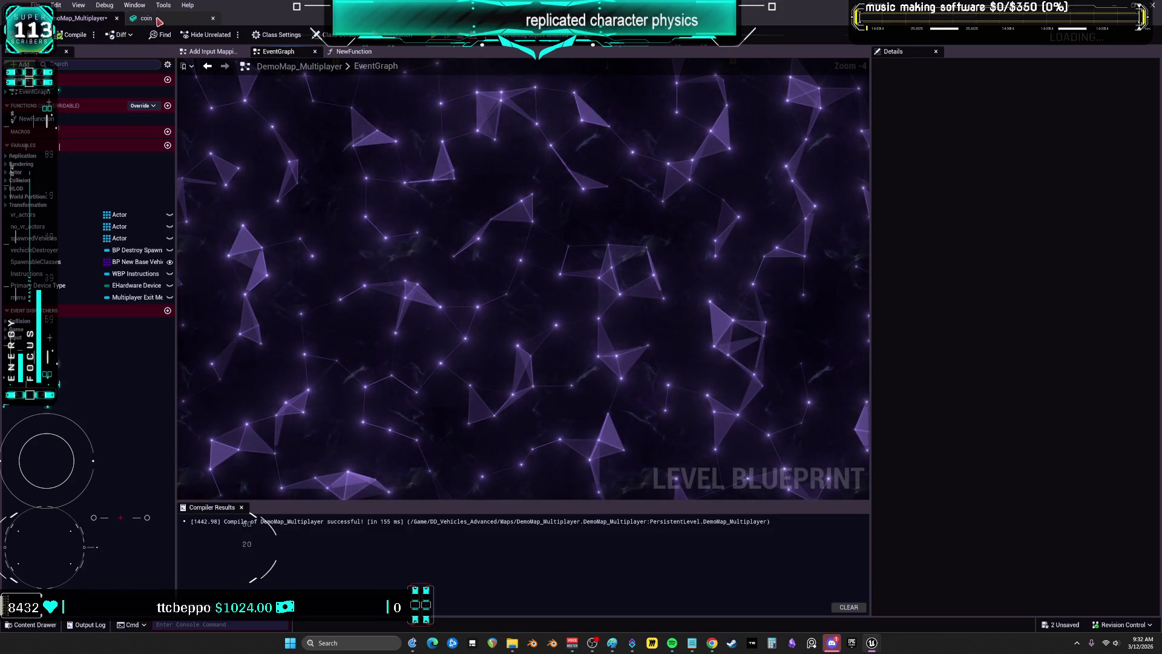
left_click(360, 53)
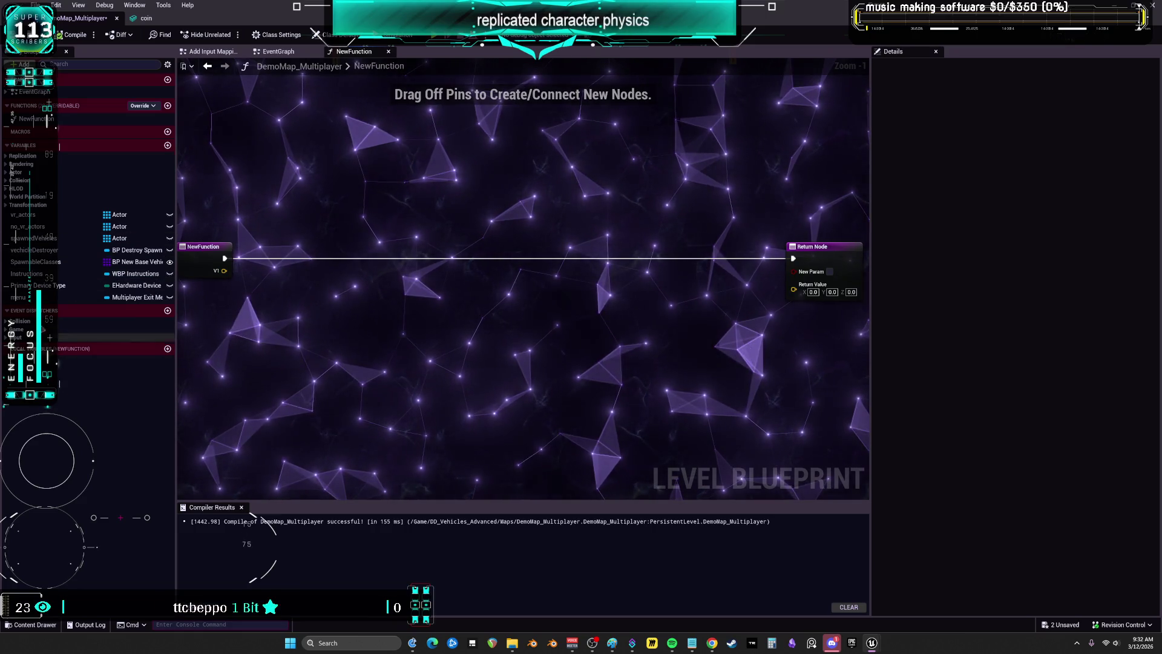
left_click(40, 119)
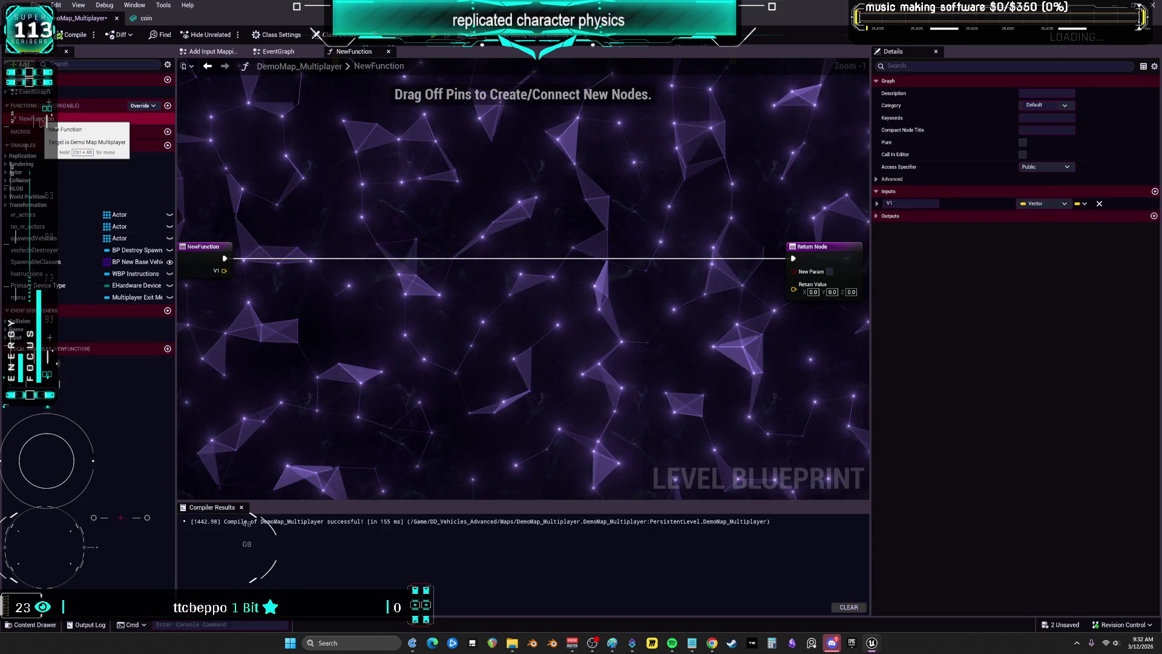
key("Delete")
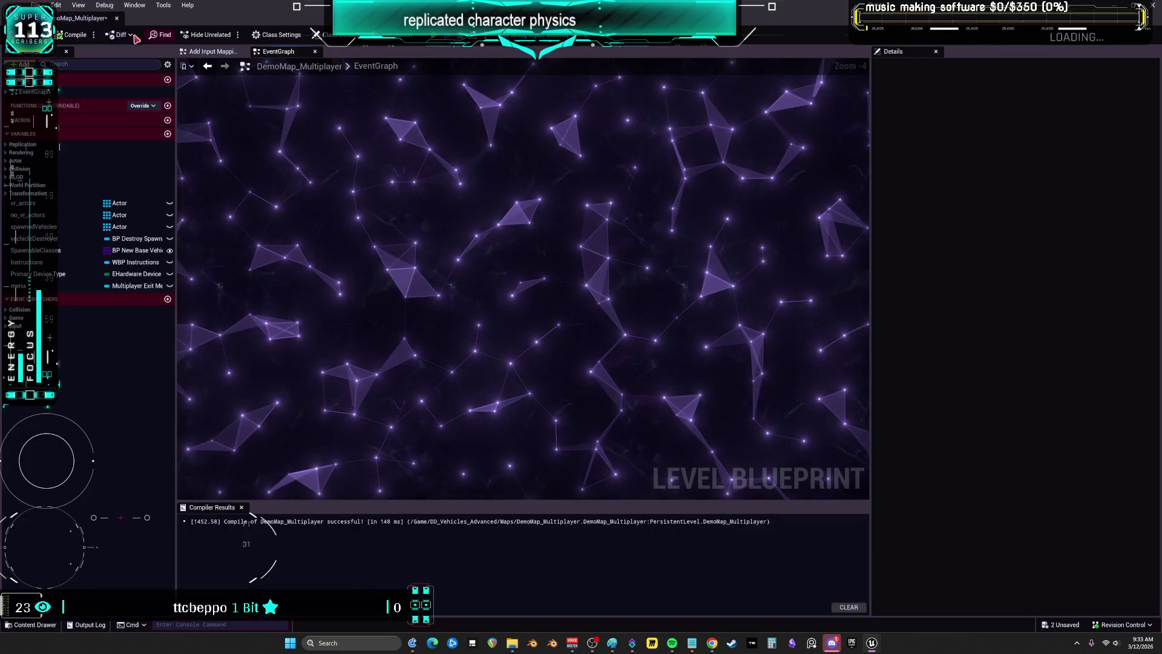
left_click(117, 18)
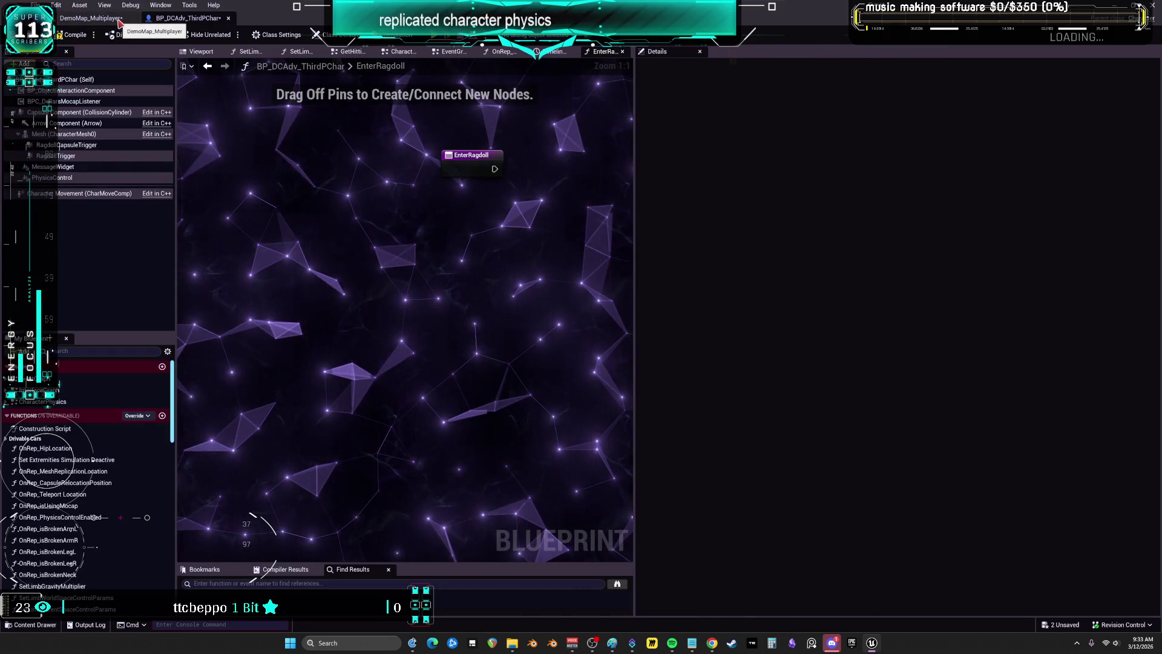
Try saving the DemoMap_Multiplayer level, then cancel the Check Out prompt
left_click(97, 19)
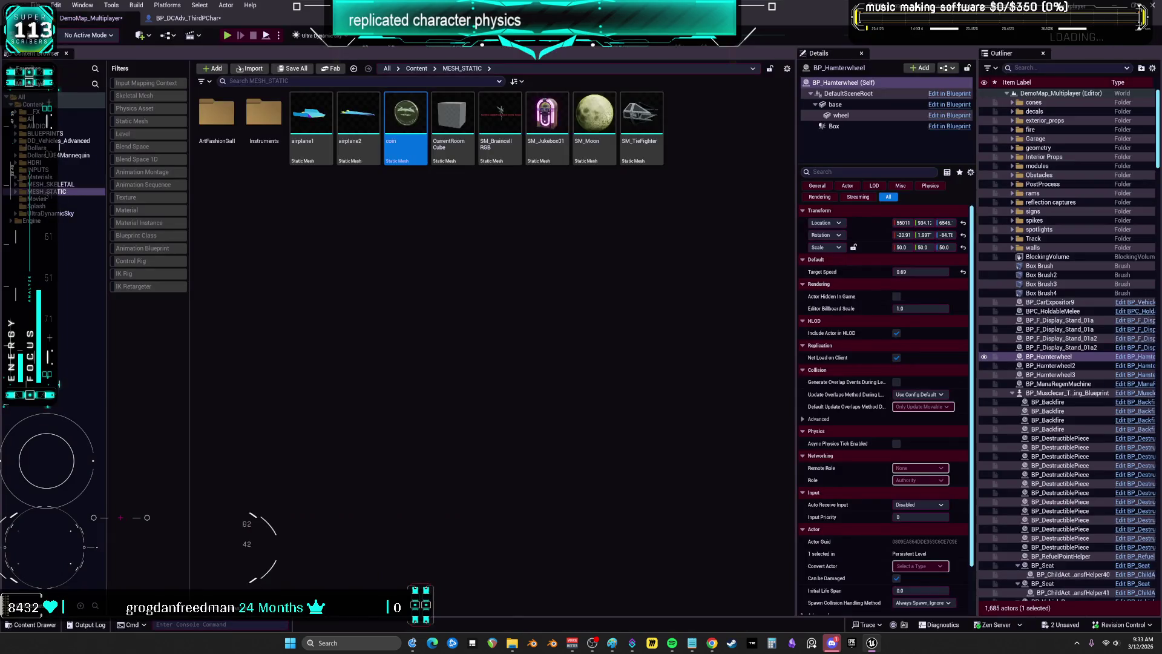
left_click(35, 5)
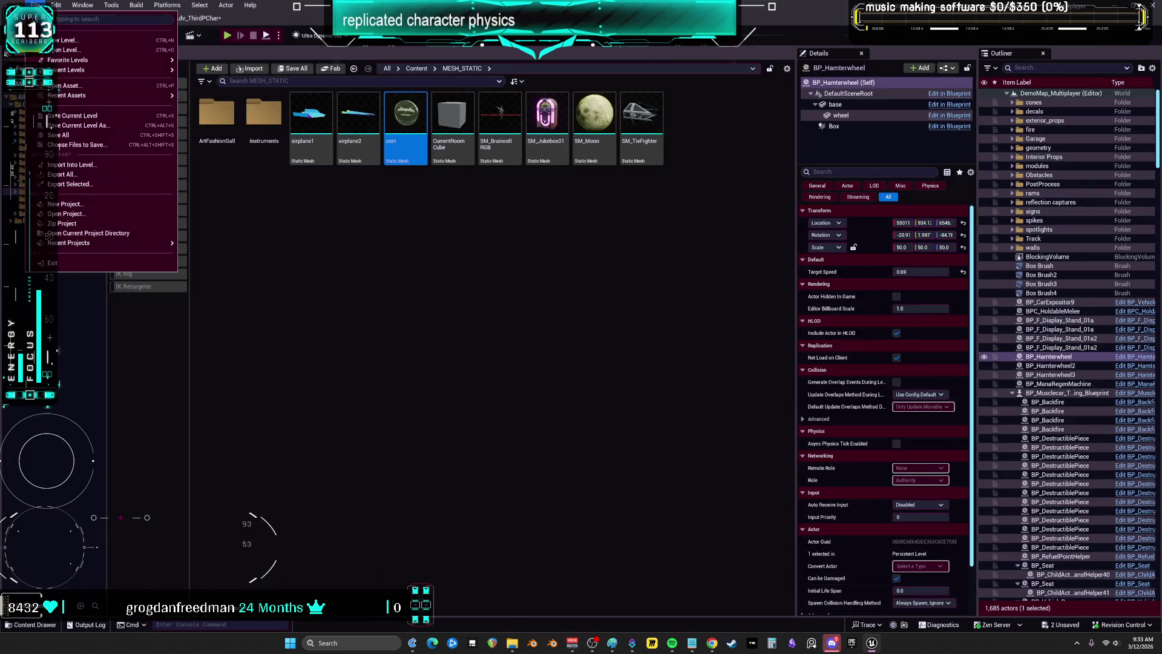
left_click(70, 116)
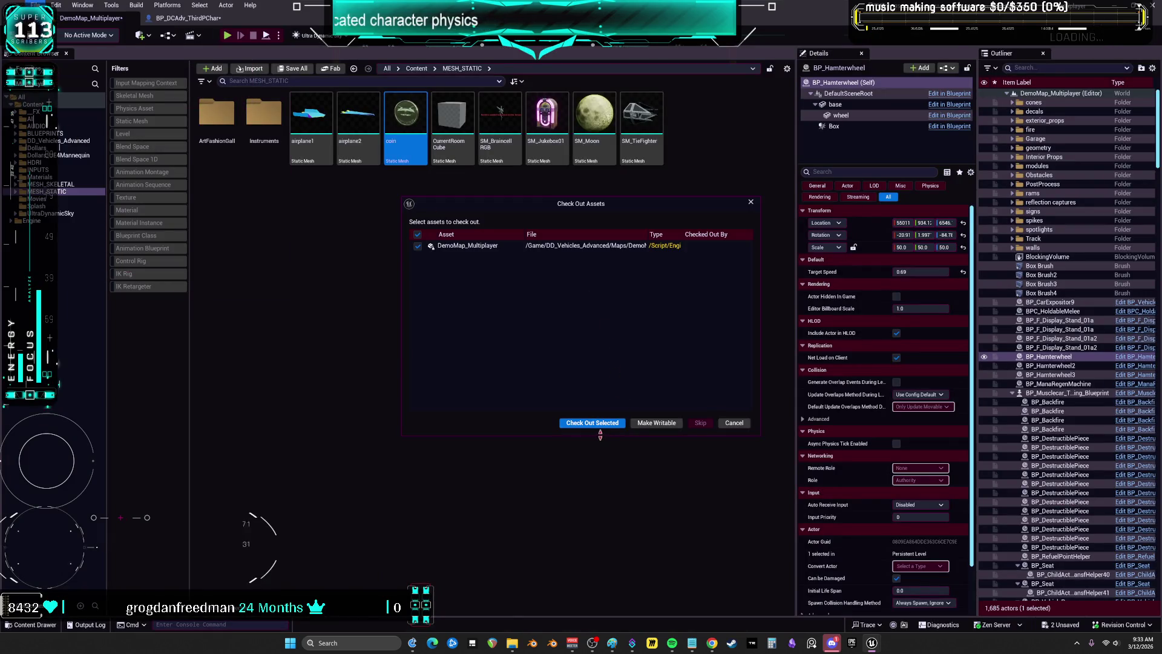
left_click(644, 425)
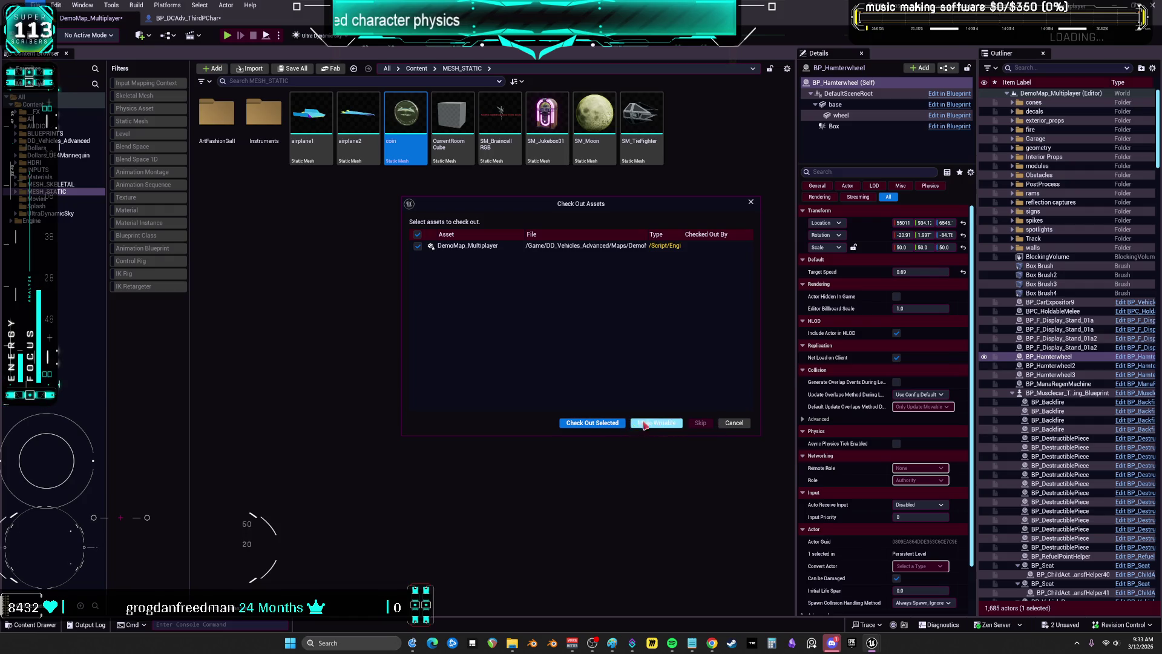
left_click(730, 423)
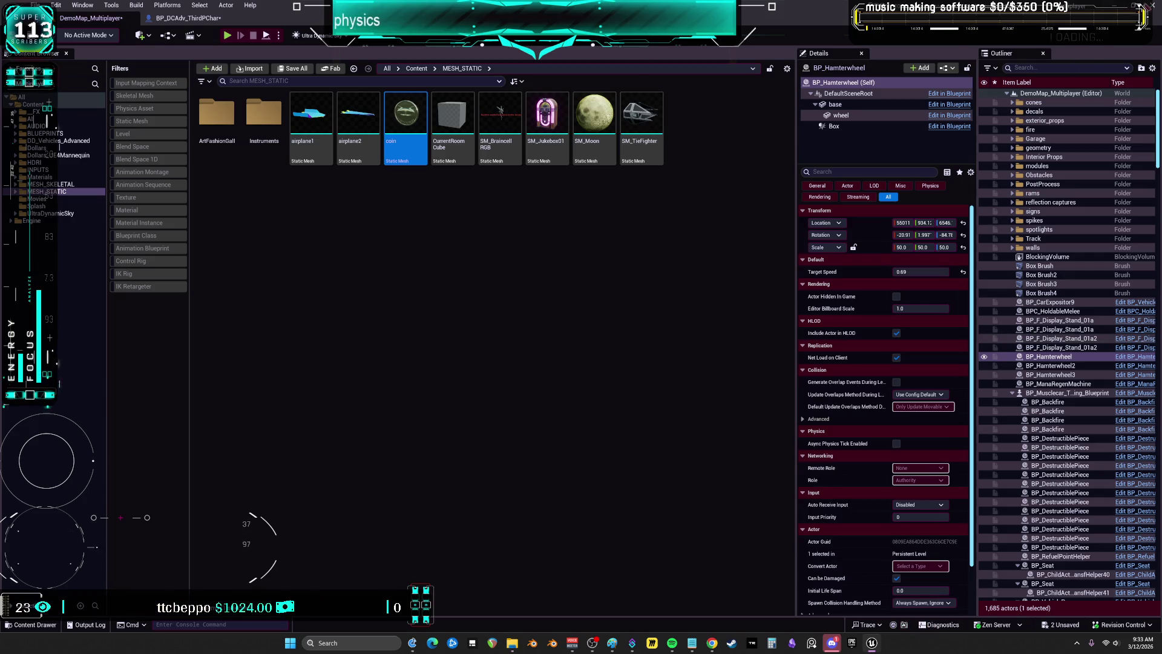
Save only BP_DCAdv_ThirdPChar, leaving DemoMap_Multiplayer unchecked
key("ctrl+shift+s")
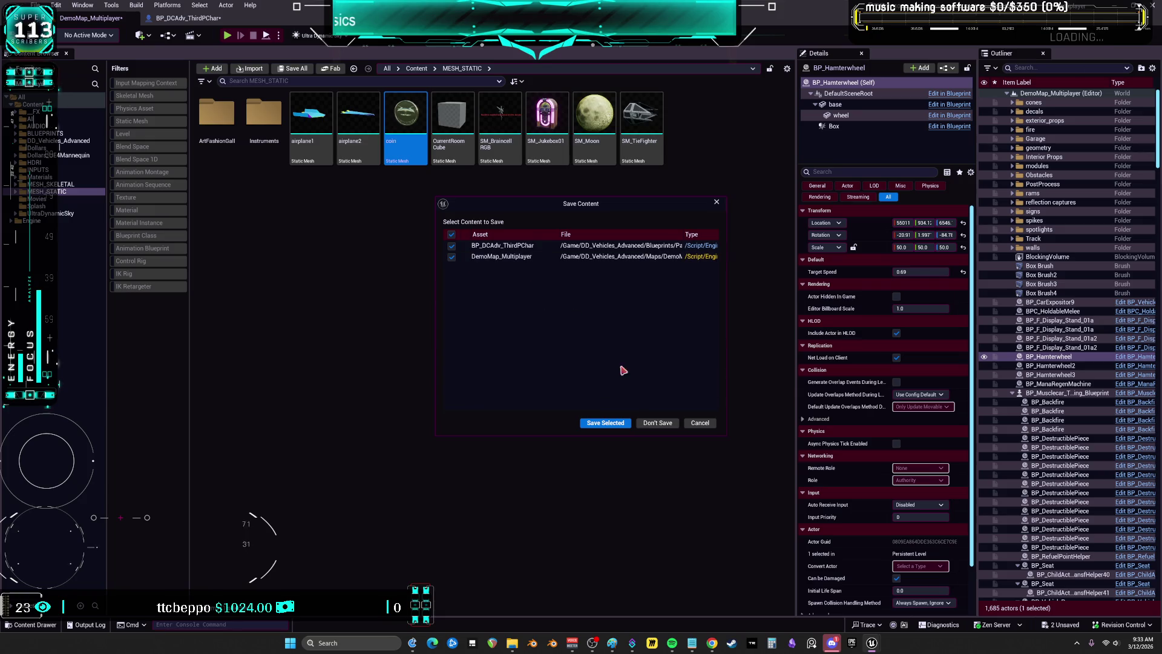
left_click(452, 257)
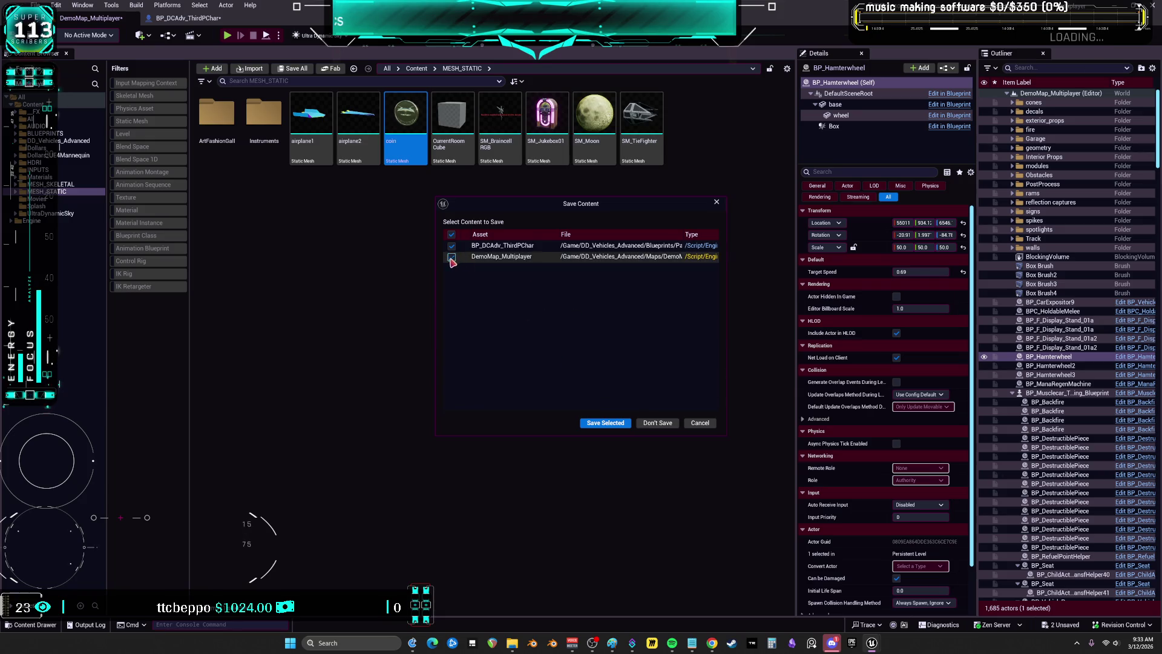
left_click(618, 423)
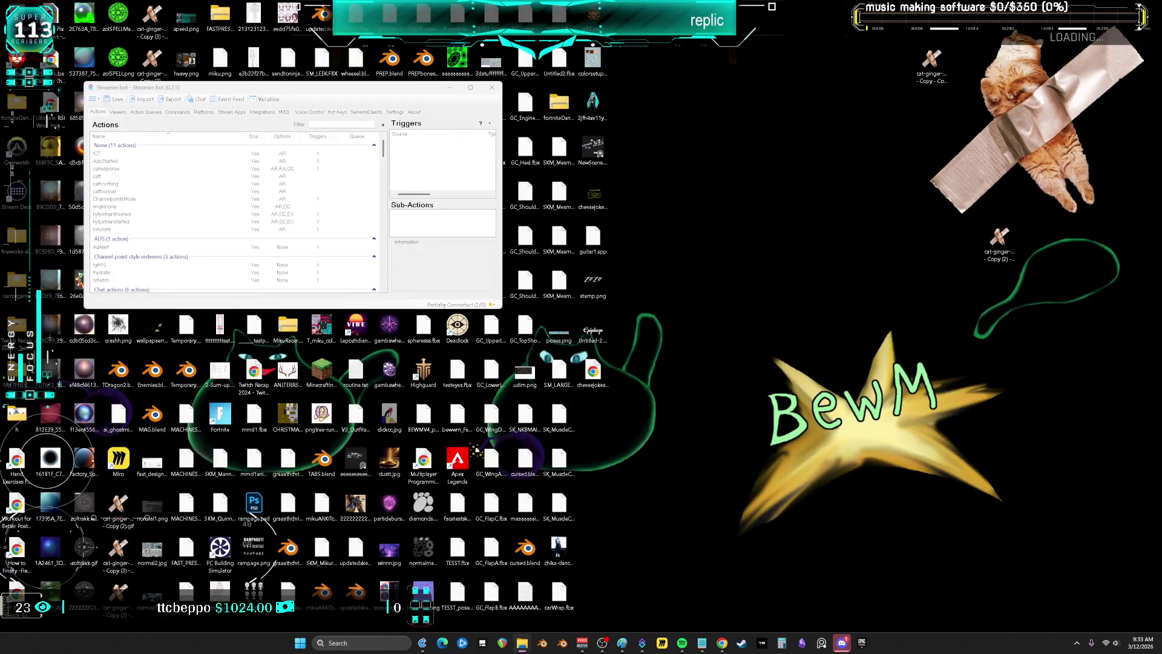
Relaunch the Unreal Editor project from the Epic Games Launcher
left_click(862, 644)
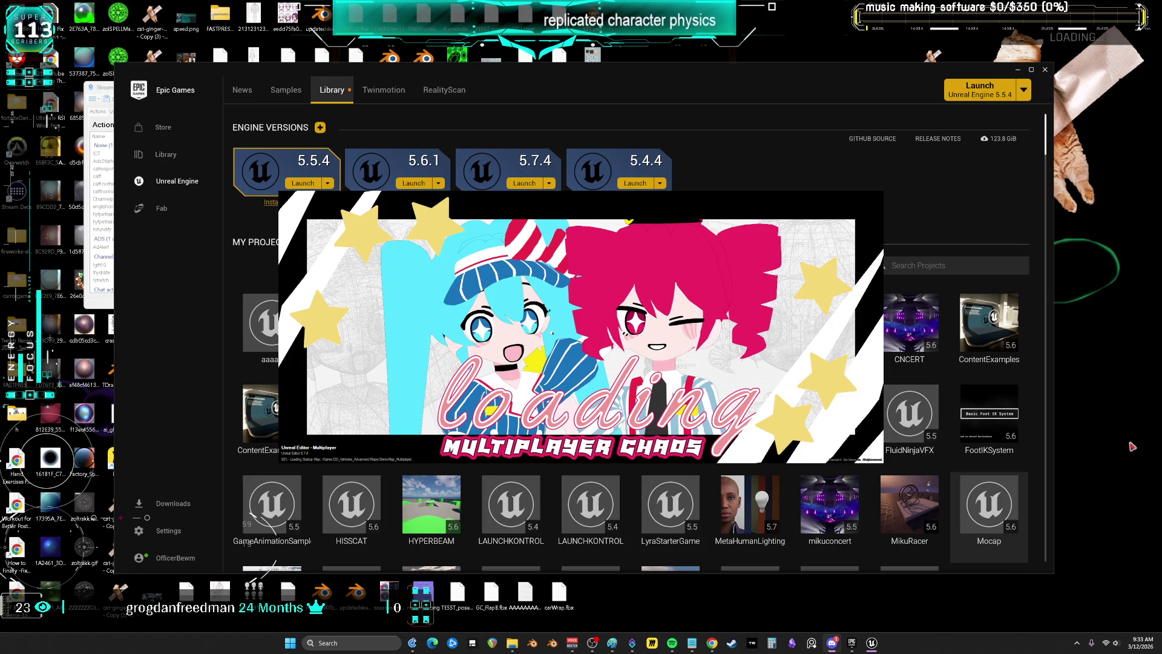
mouse_move(833, 645)
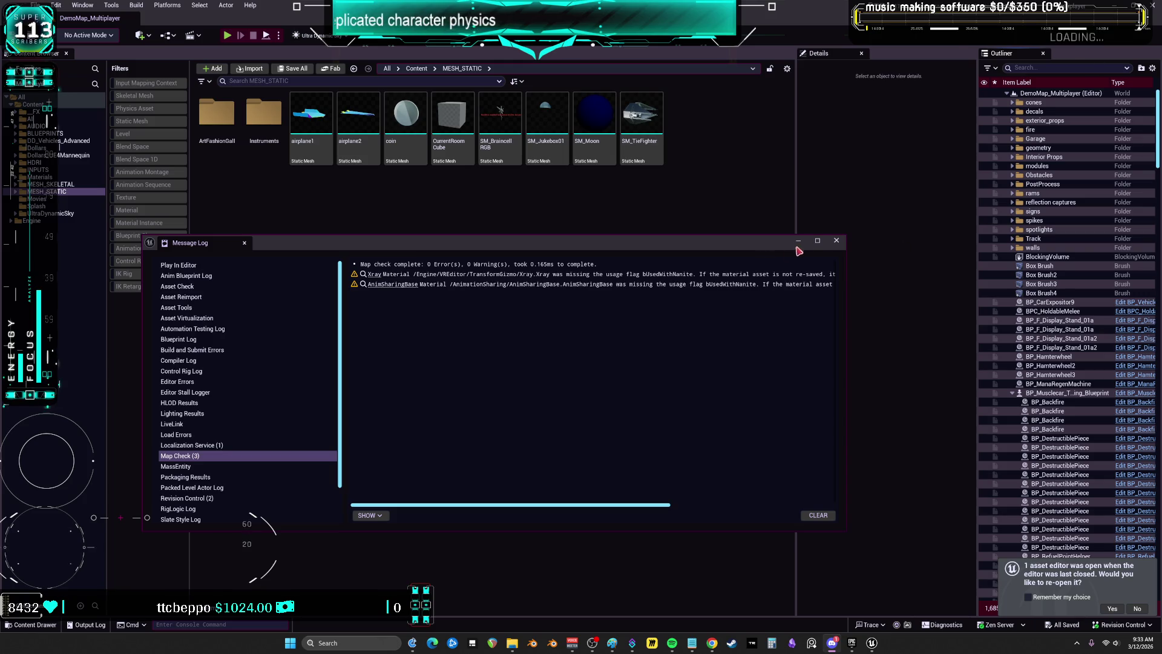
Close the map-check Message Log to reveal the Content Browser
left_click(837, 240)
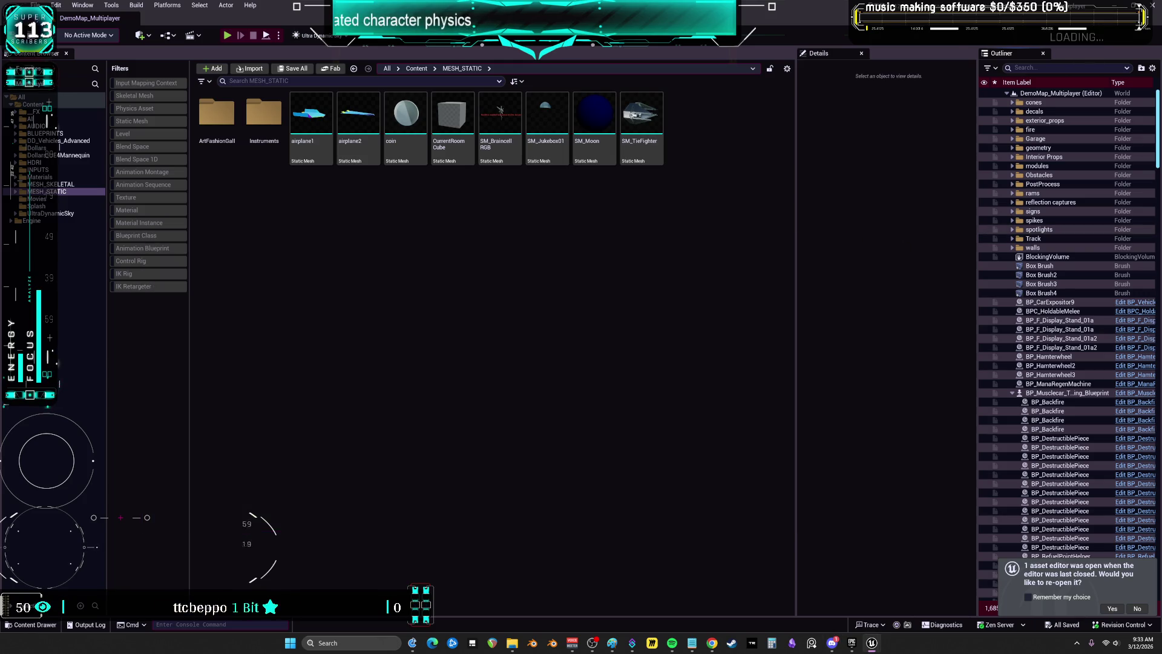
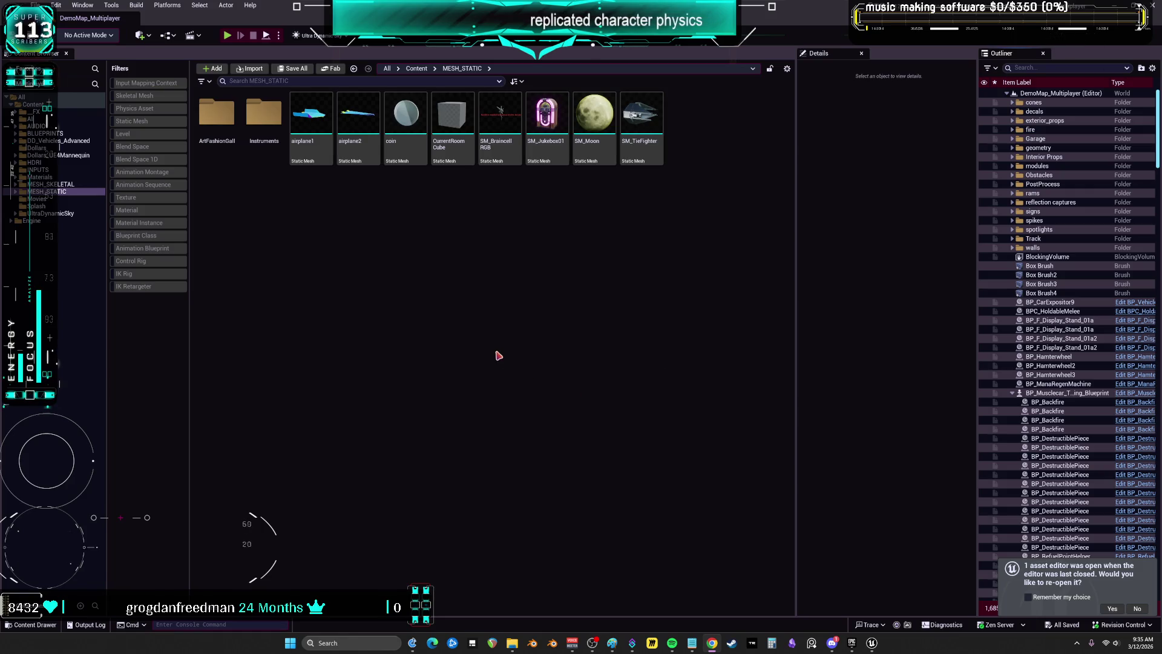
Filter MESH_SKELETAL > DD_Vehicles_Advanced to Blueprint classes and open BP_DCAdv_ThirdPChar
left_click(472, 311)
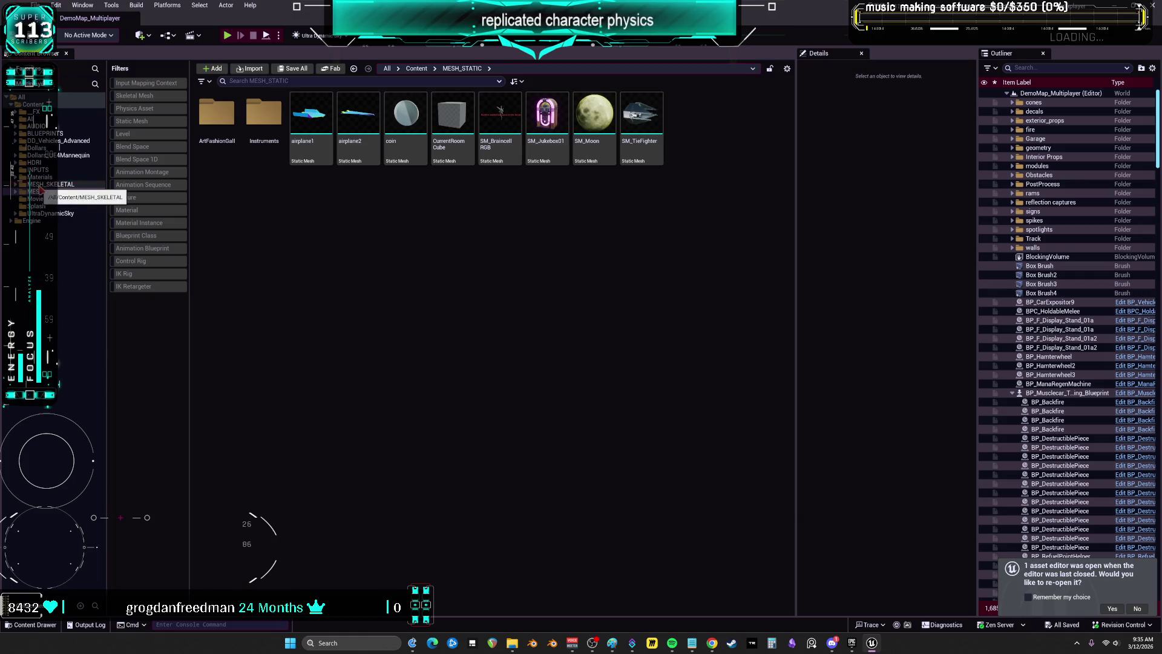
left_click(46, 184)
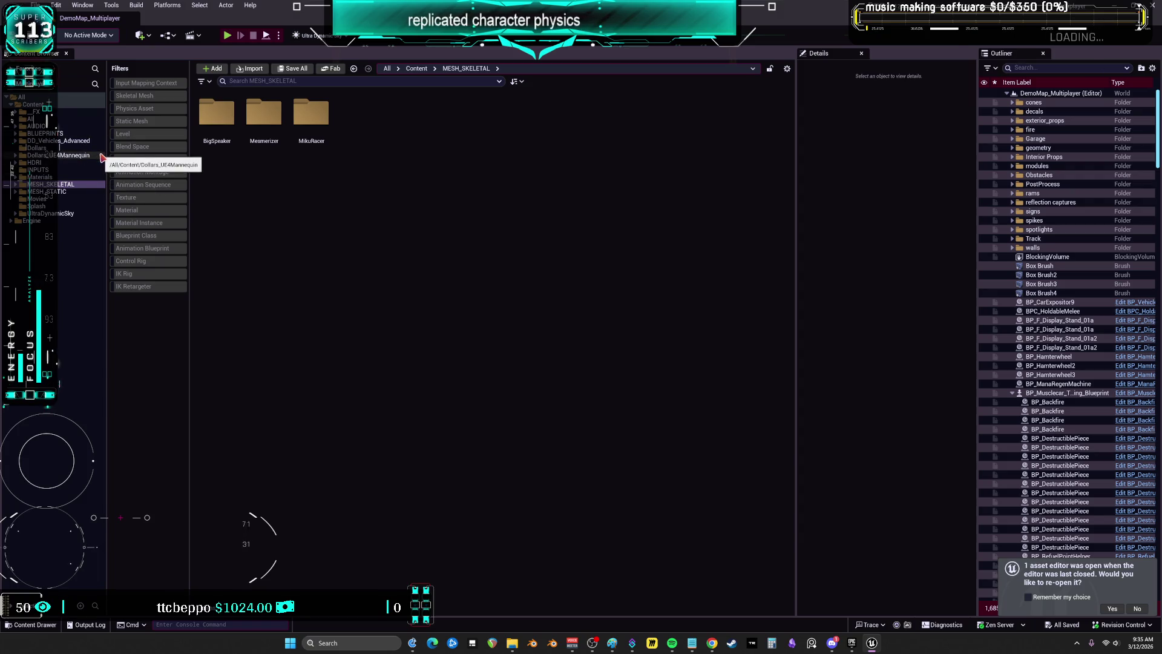
left_click(69, 140)
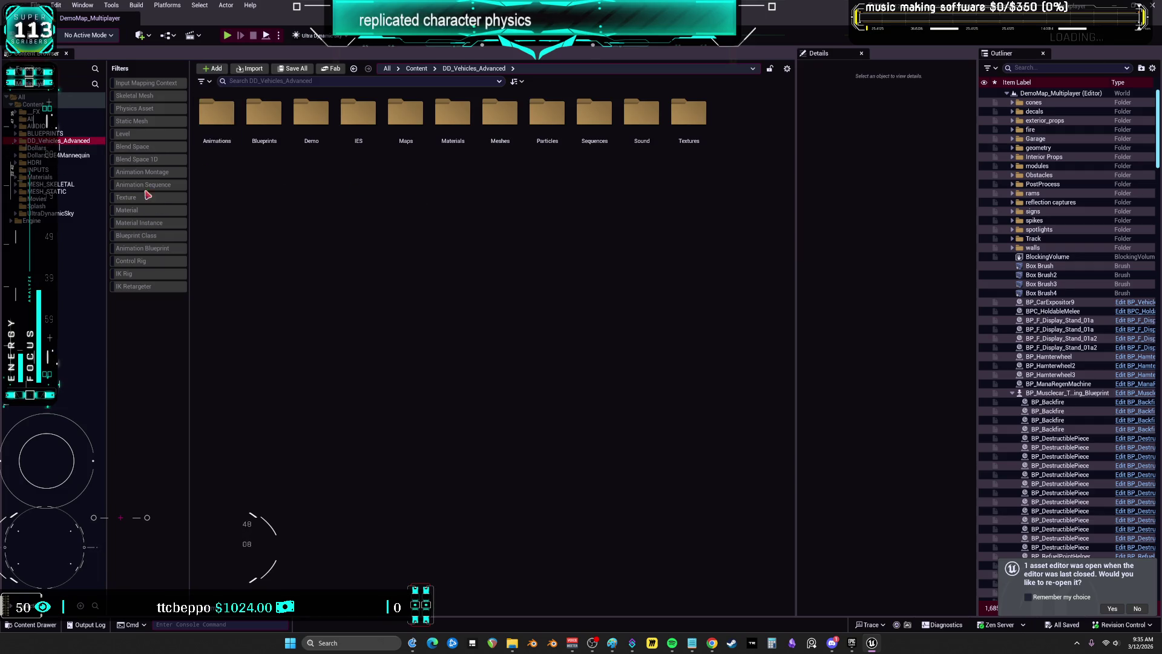
left_click(143, 238)
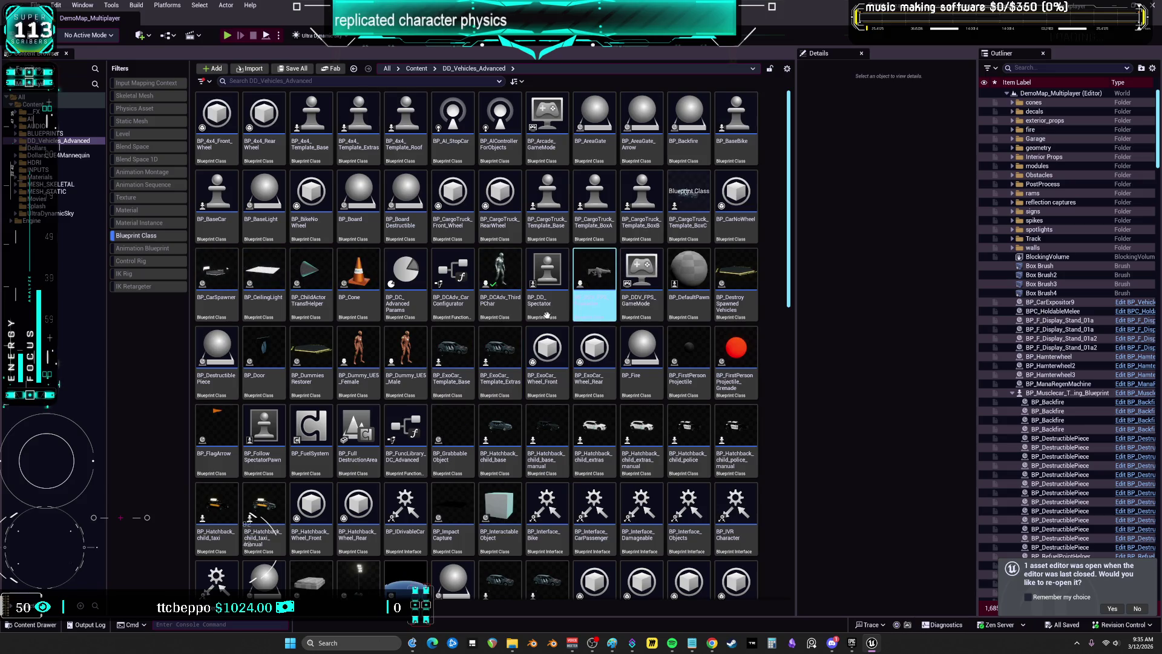
double_click(500, 260)
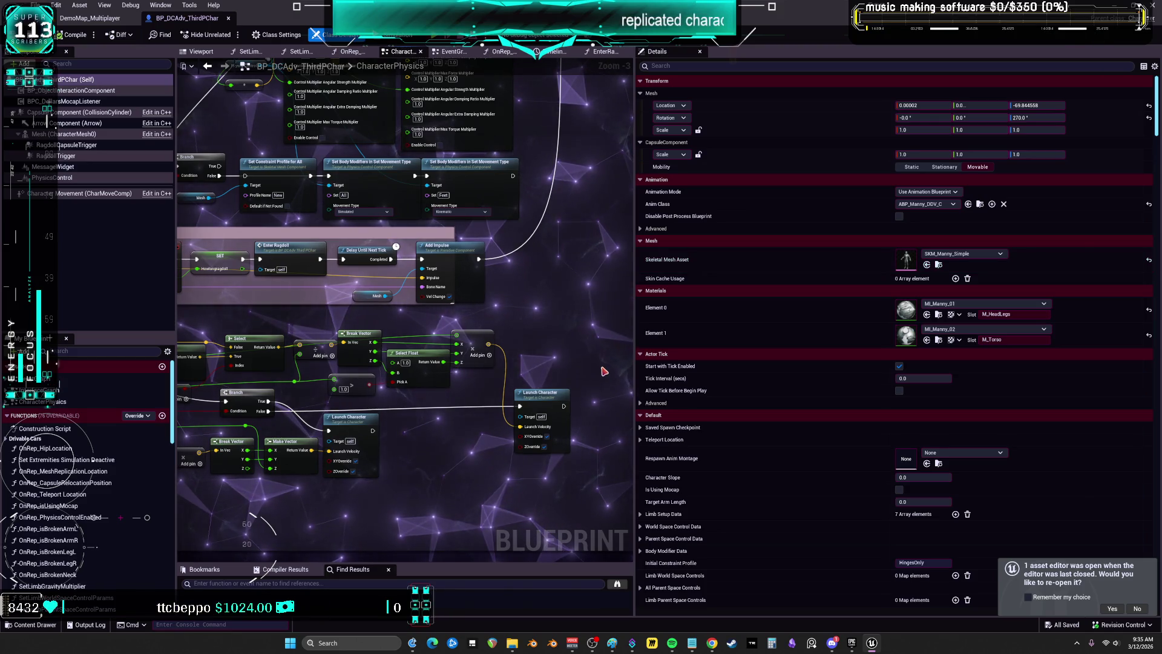
Widen the graph beside the Details panel and bring the EventGraph's Ragdoll section into view
left_click_drag(638, 343, 890, 342)
scroll(652, 366, "down", 1)
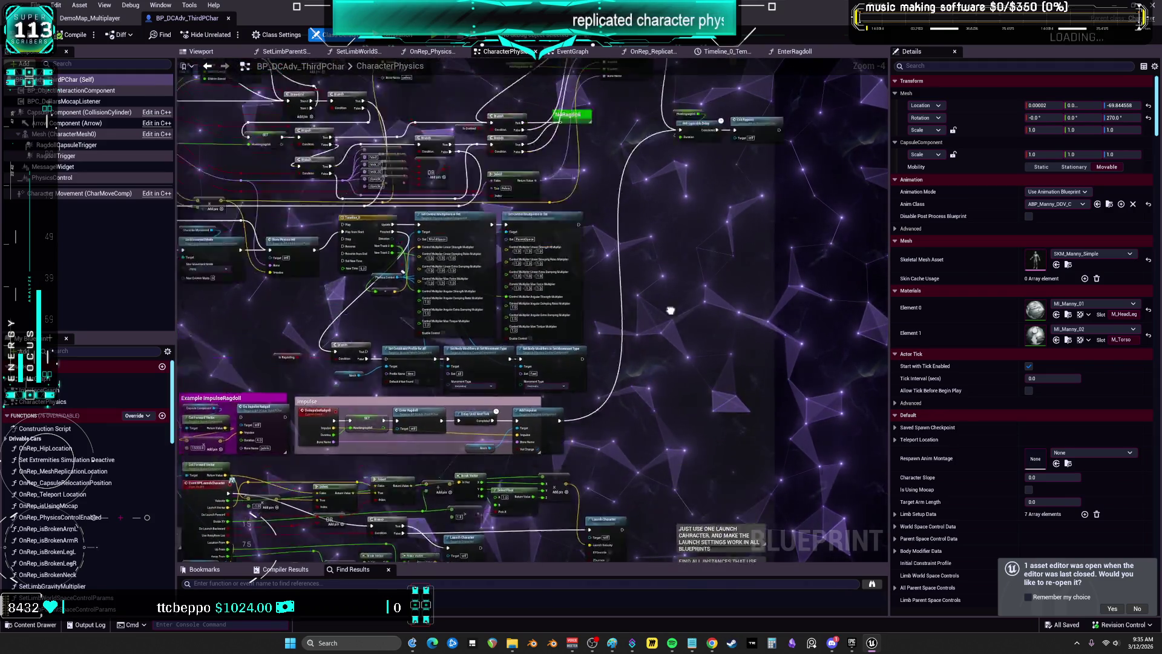
scroll(657, 303, "up", 2)
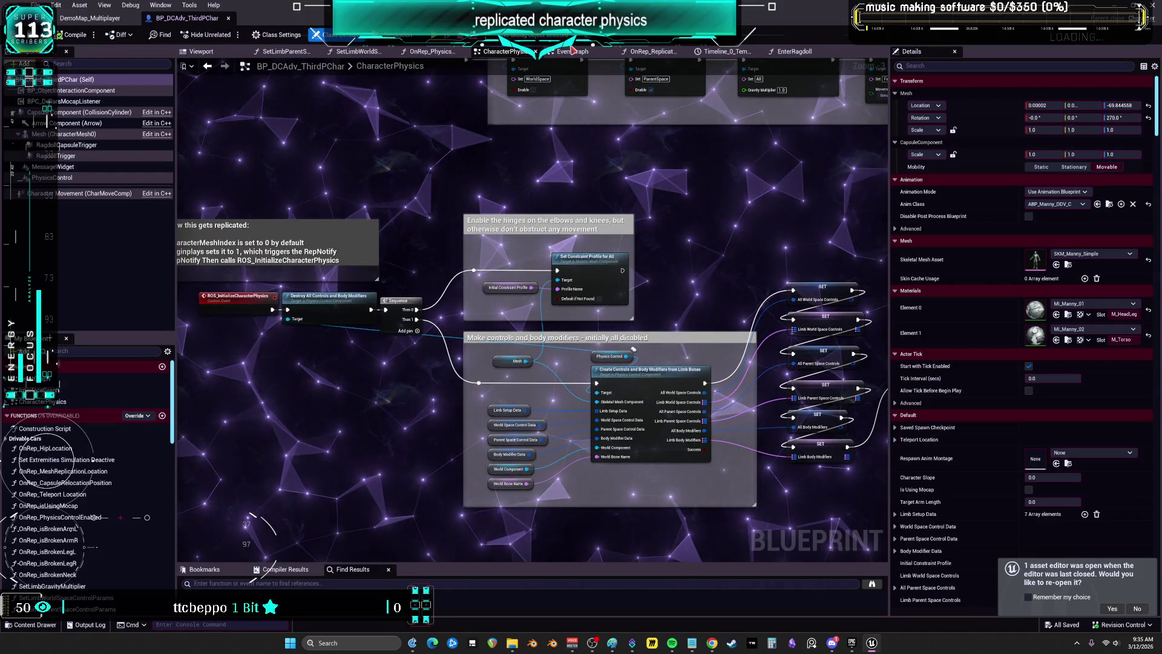
left_click(552, 52)
scroll(650, 392, "down", 3)
scroll(617, 285, "up", 6)
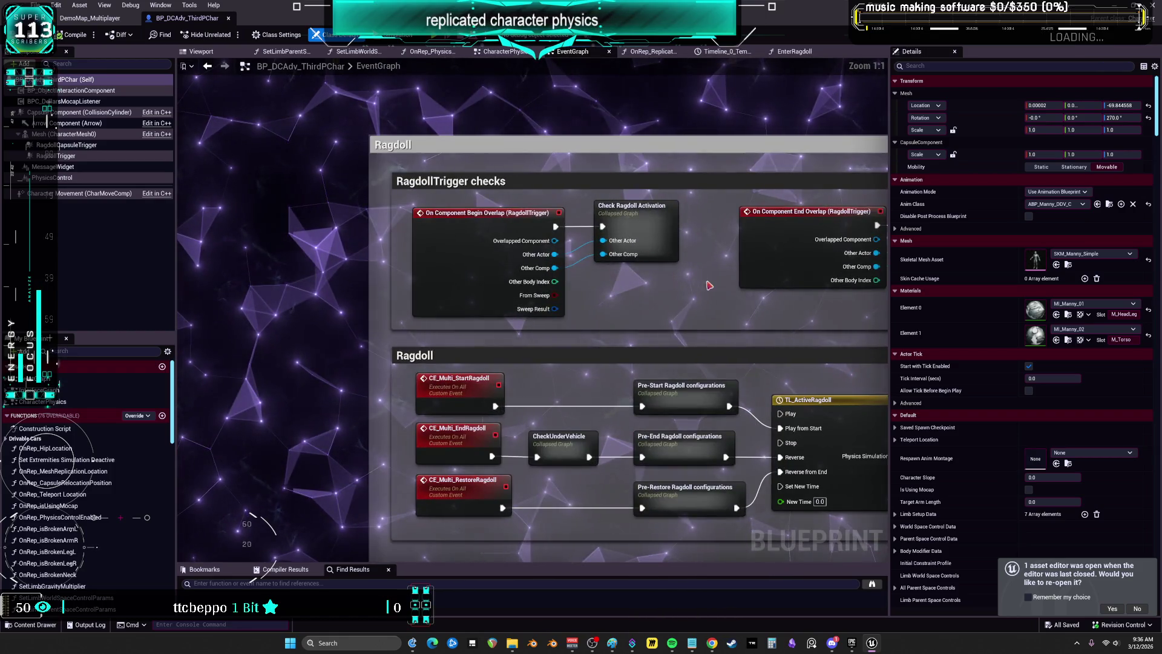
Pan to the Ragdoll Activation checks and open the collapsed Check Ragdoll Activation graph
left_click_drag(713, 286, 664, 267)
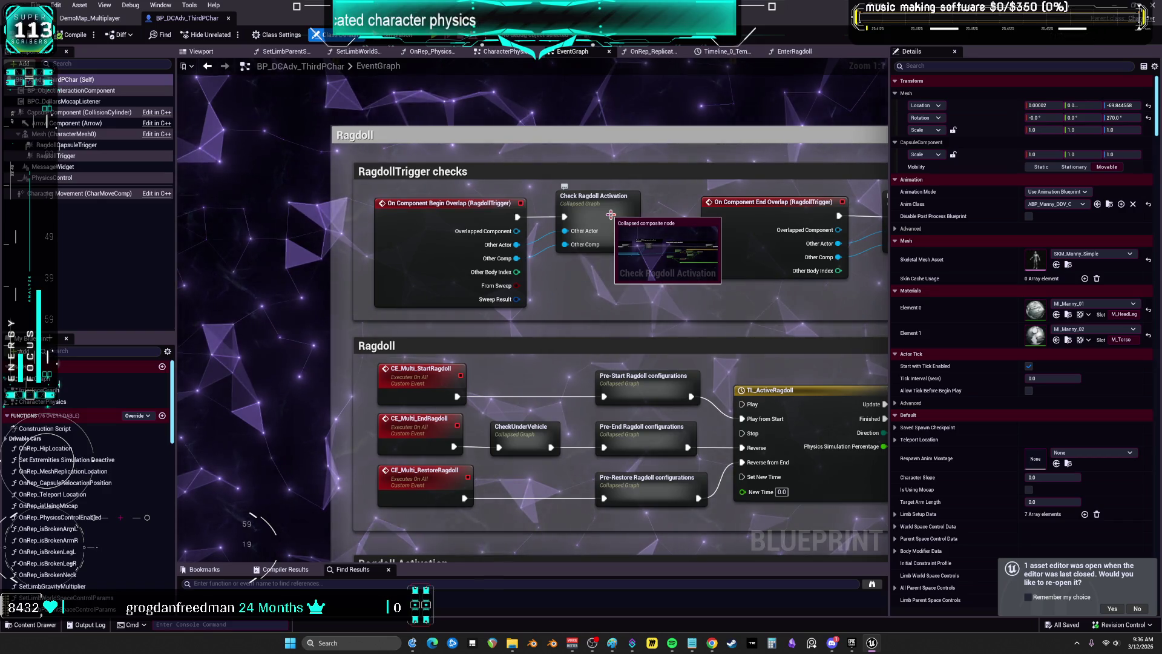
left_click_drag(581, 344, 564, 274)
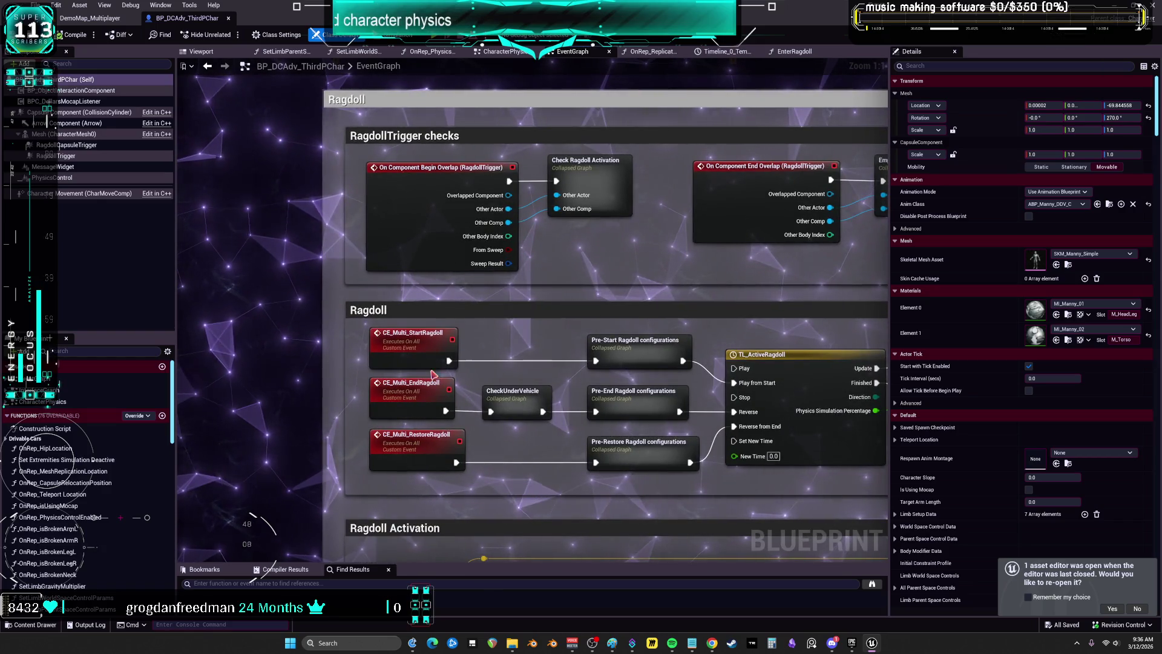
left_click_drag(622, 203, 494, 192)
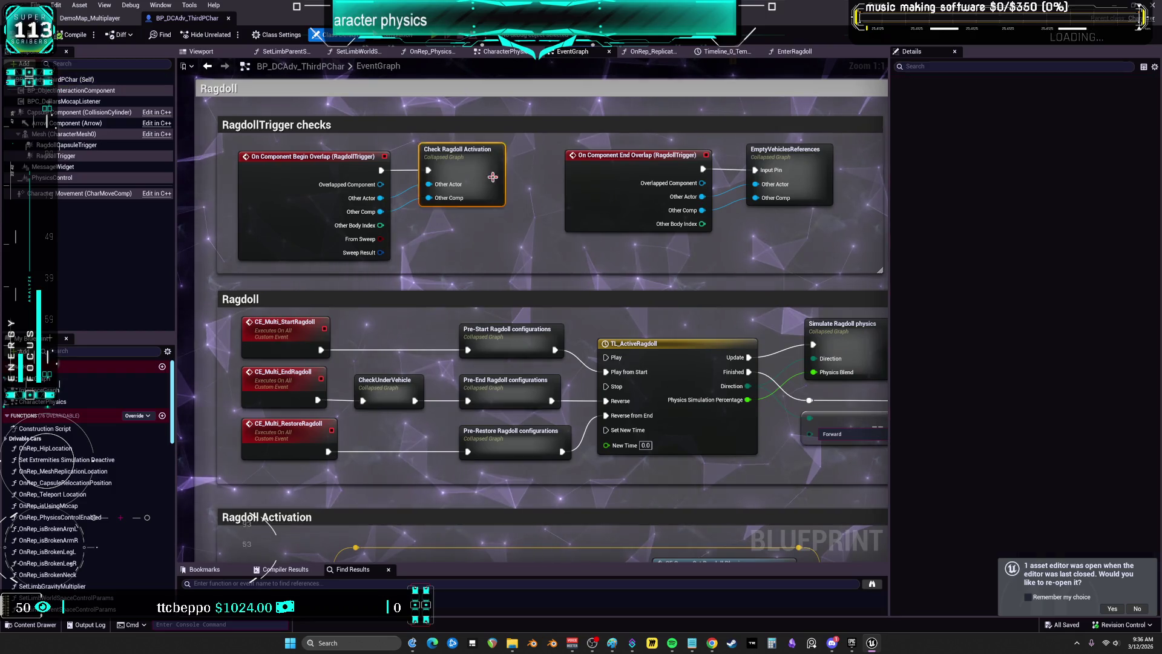
double_click(492, 176)
scroll(551, 248, "up", 5)
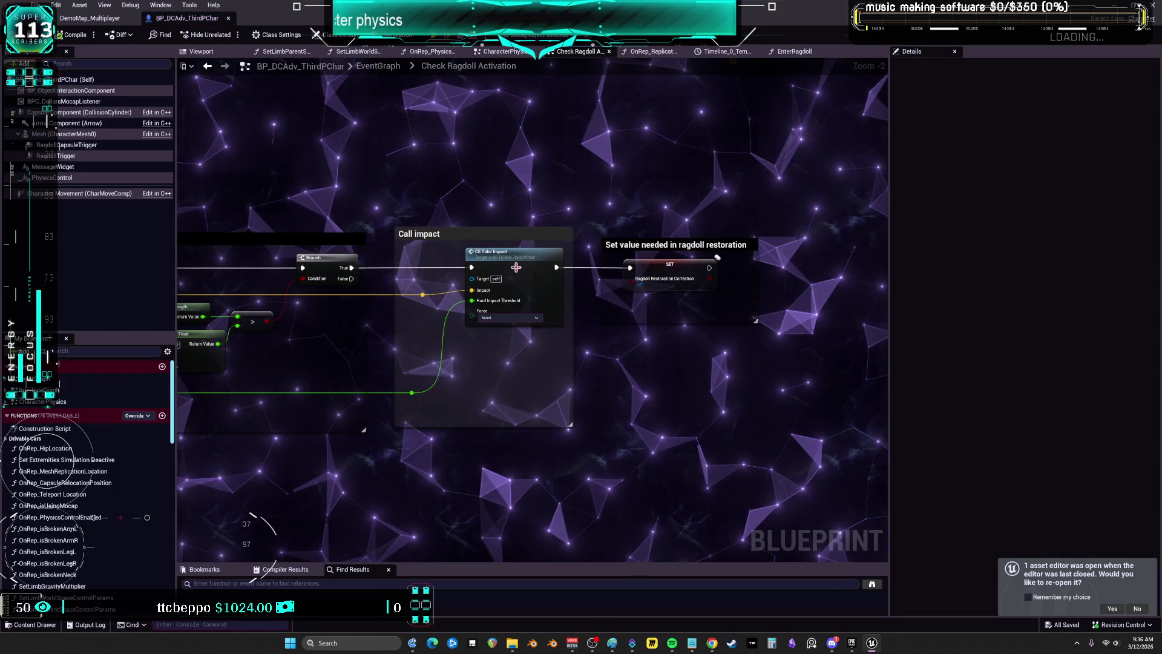
Pan past the velocity threshold checks to Call impact, then jump to the CE_TakeImpact event
mouse_move(377, 244)
left_mouse_down()
mouse_move(416, 216)
mouse_move(312, 326)
left_mouse_up()
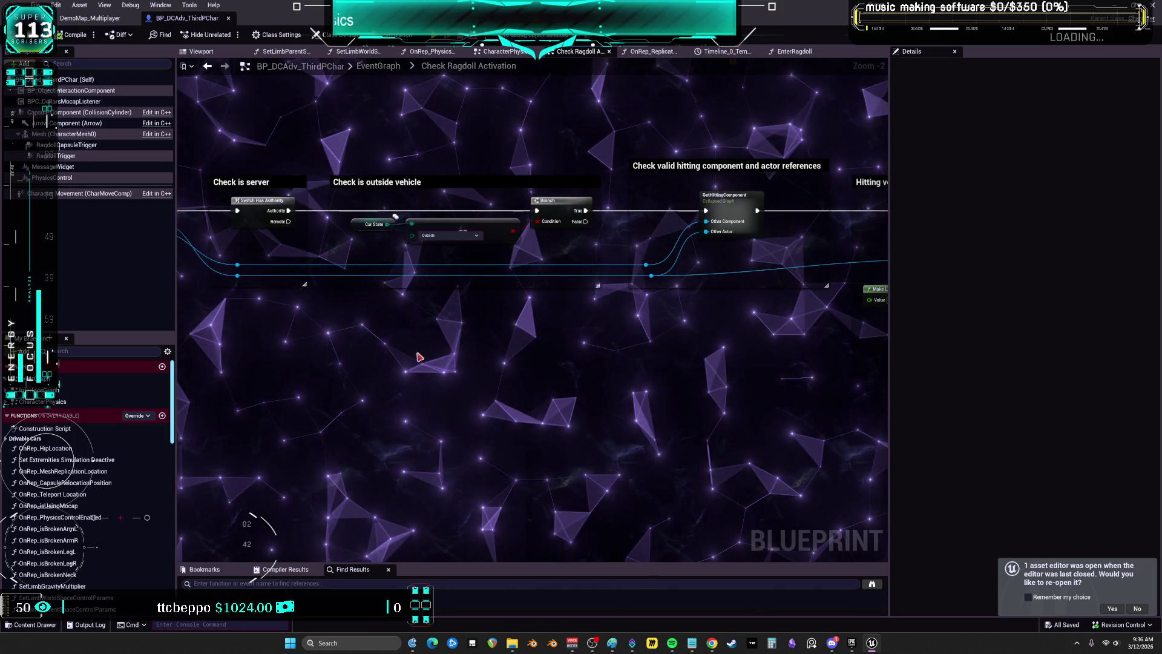
left_click_drag(688, 362, 672, 361)
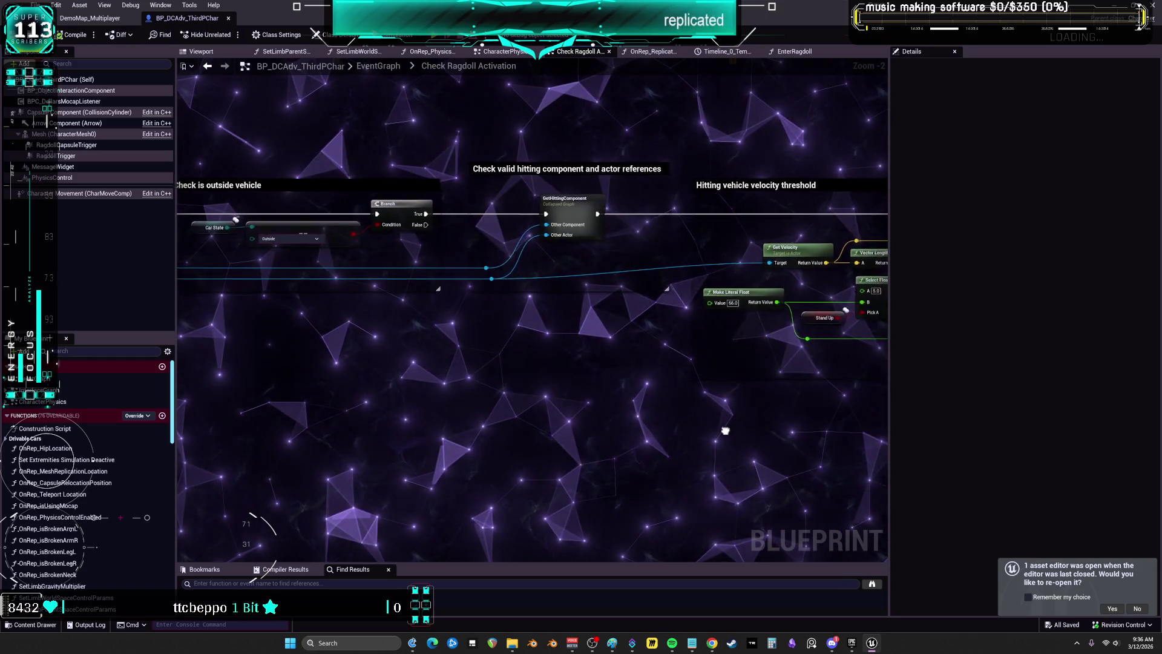
left_click_drag(726, 431, 384, 394)
left_click_drag(684, 409, 334, 400)
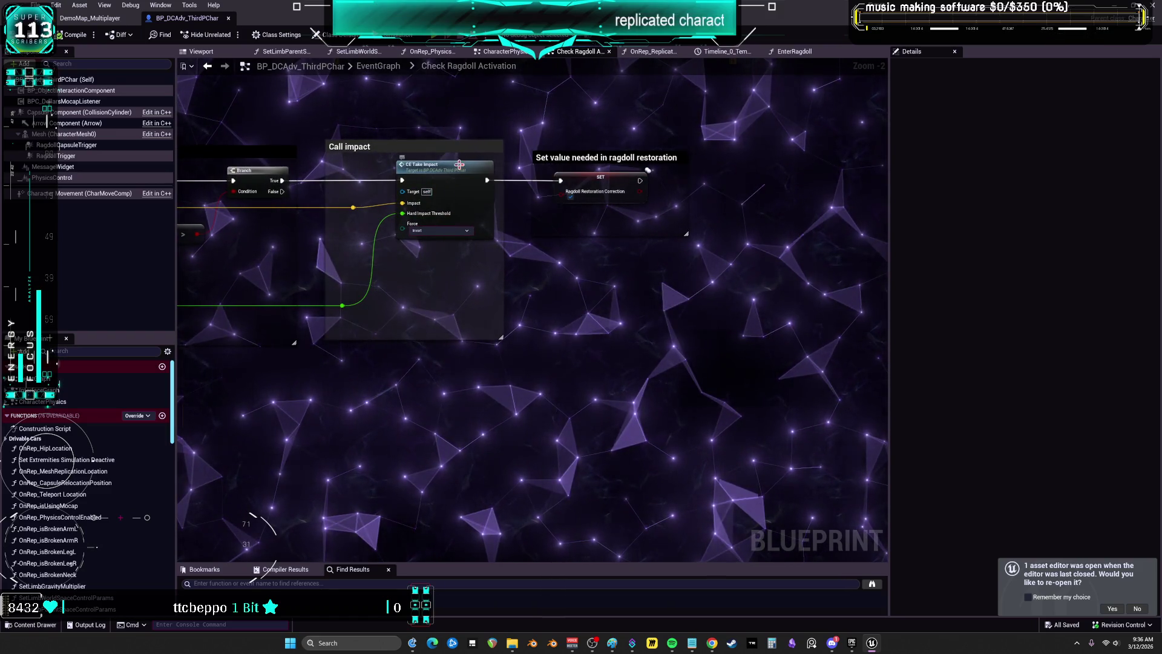
double_click(461, 168)
left_click_drag(596, 257, 554, 281)
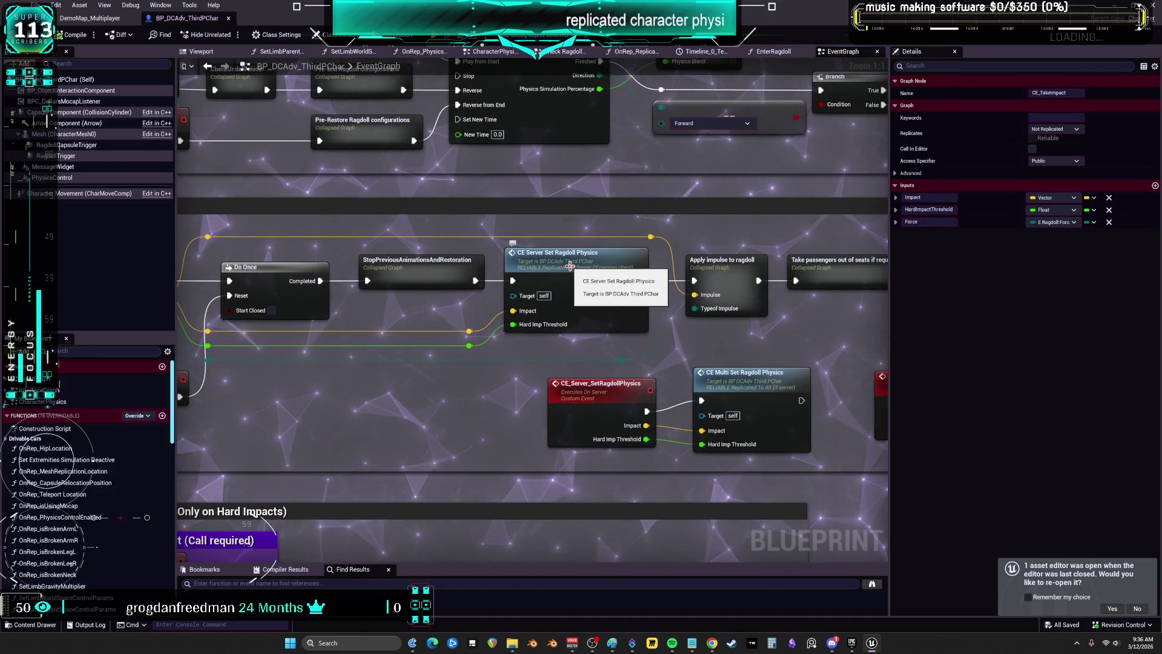
Jump to CE_Server_SetRagdollPhysics and review its reliable Run on Server replication with Impact and HardImpThreshold inputs
double_click(570, 267)
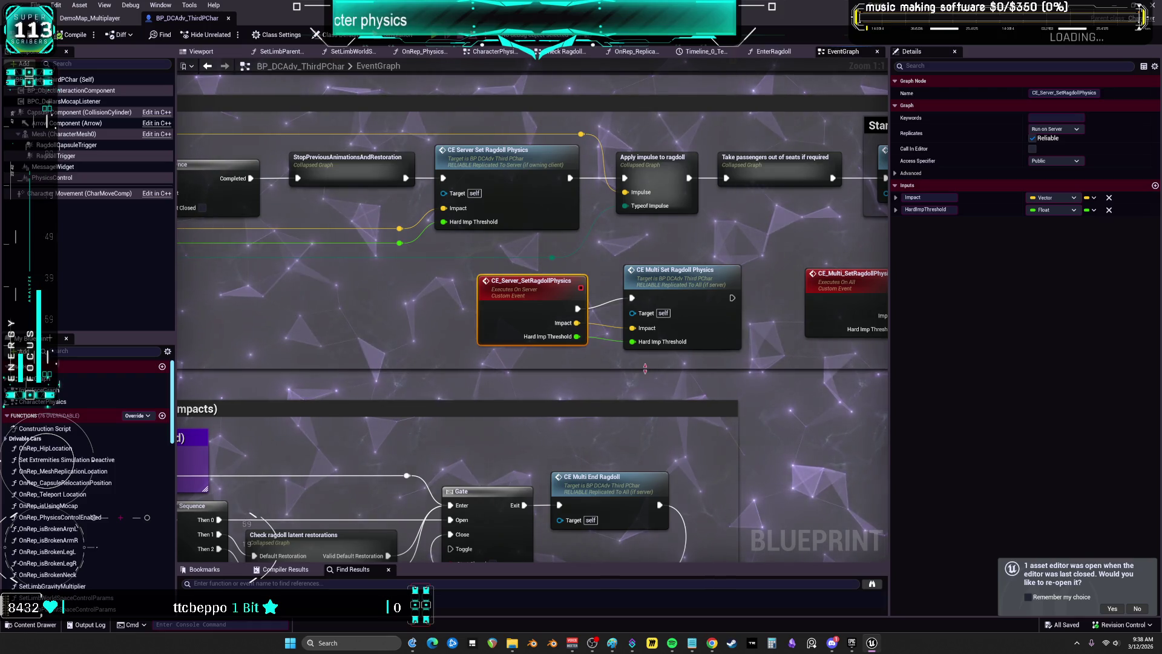
scroll(888, 381, "down", 4)
scroll(888, 380, "up", 2)
Shrink the Details panel twice and pan to the TL_ActiveRagdoll timeline driving Simulate Ragdoll physics
left_click_drag(889, 380, 992, 380)
scroll(605, 303, "down", 4)
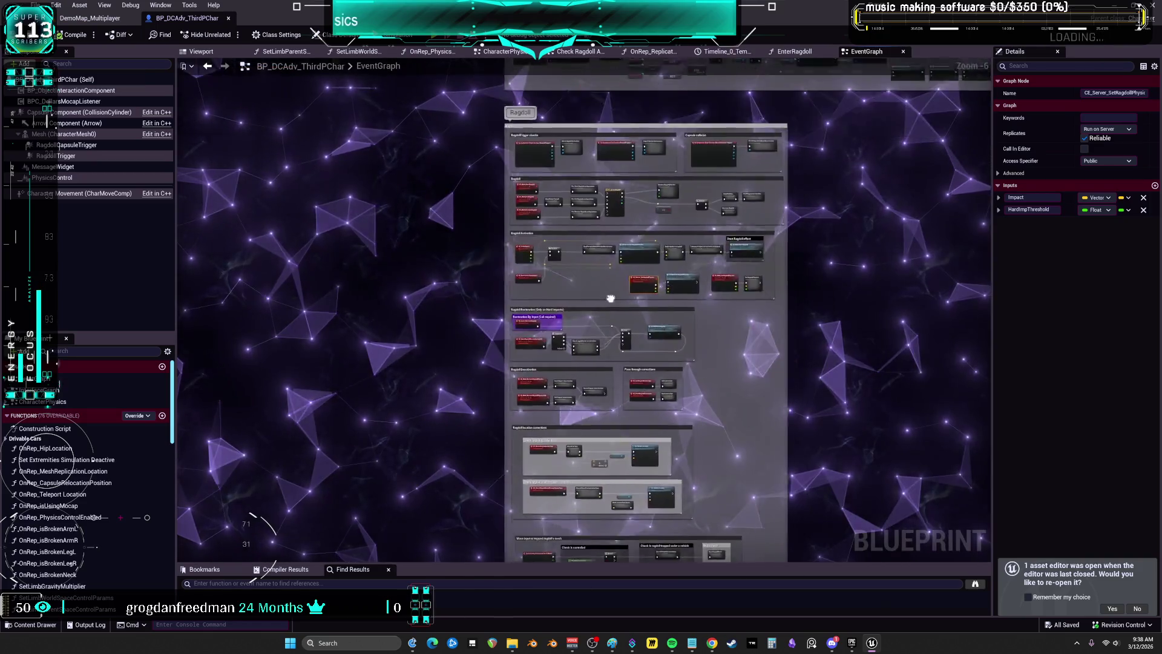
scroll(605, 303, "up", 6)
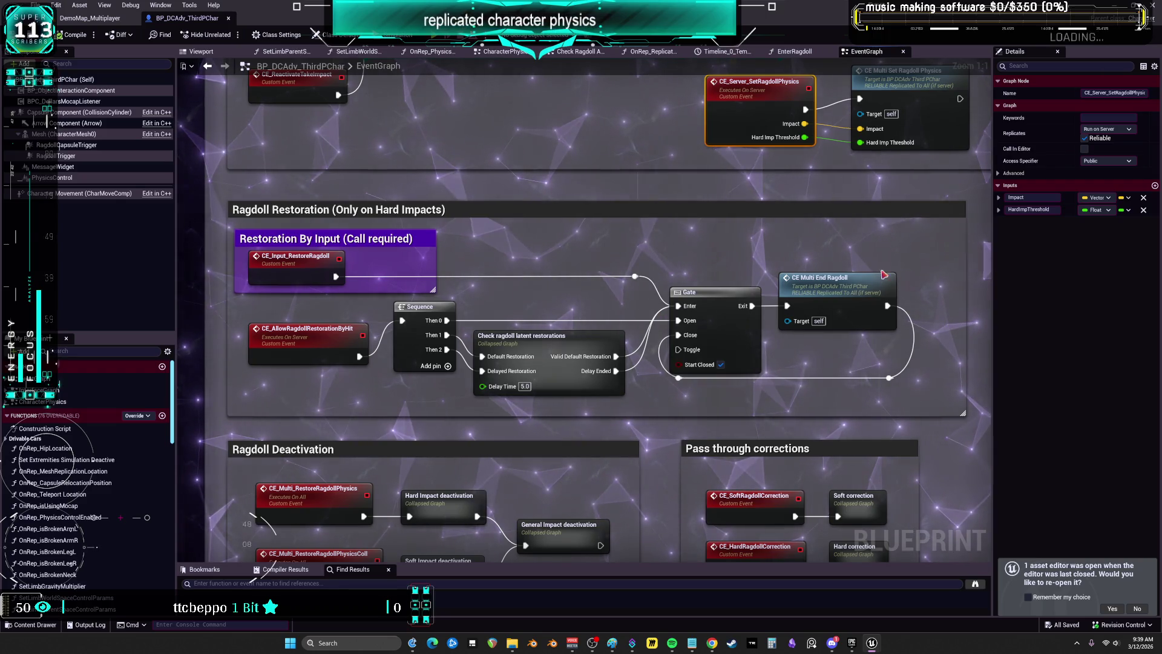
scroll(628, 199, "down", 3)
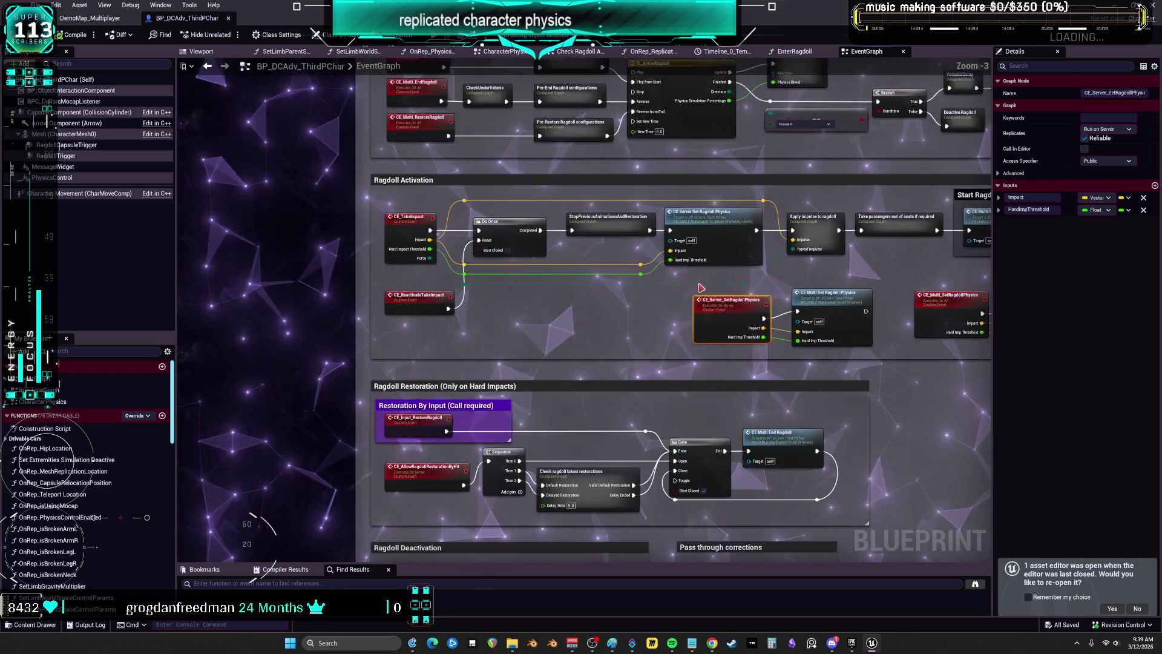
left_click_drag(785, 295, 605, 251)
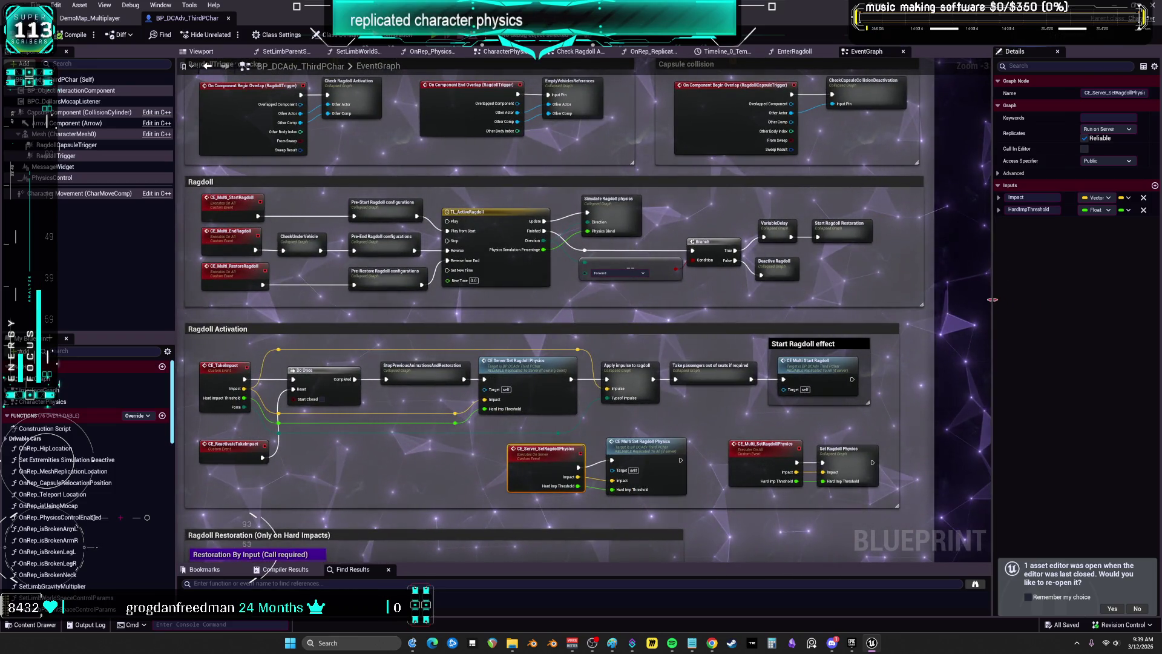
left_click_drag(996, 303, 1090, 308)
scroll(873, 353, "up", 3)
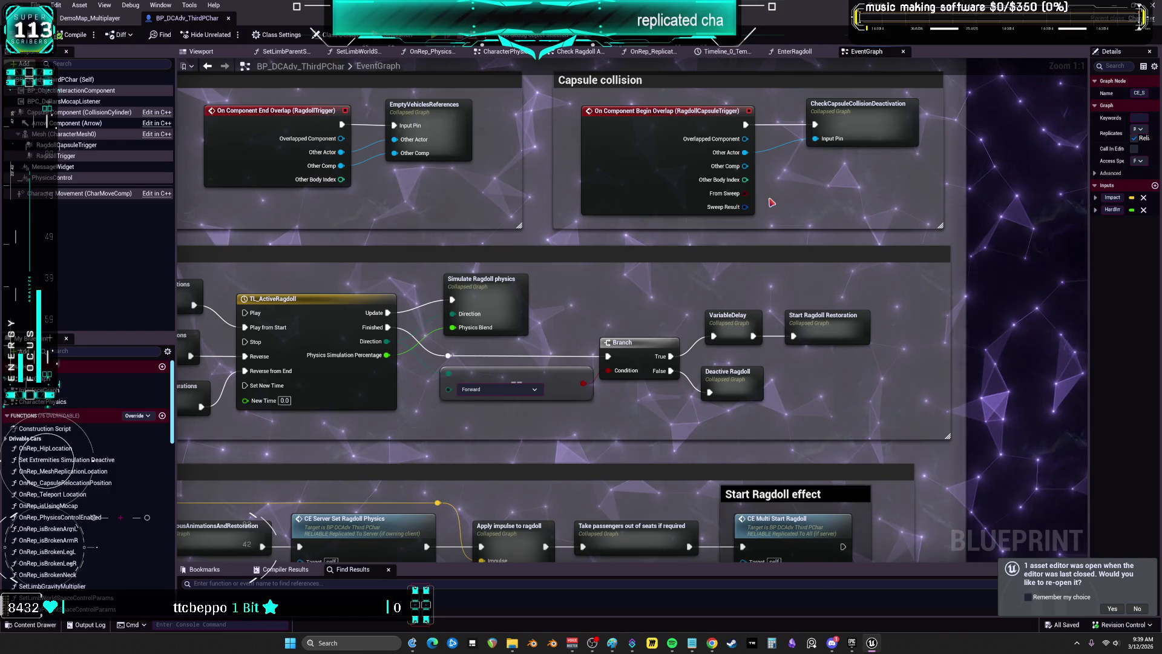
scroll(746, 280, "down", 3)
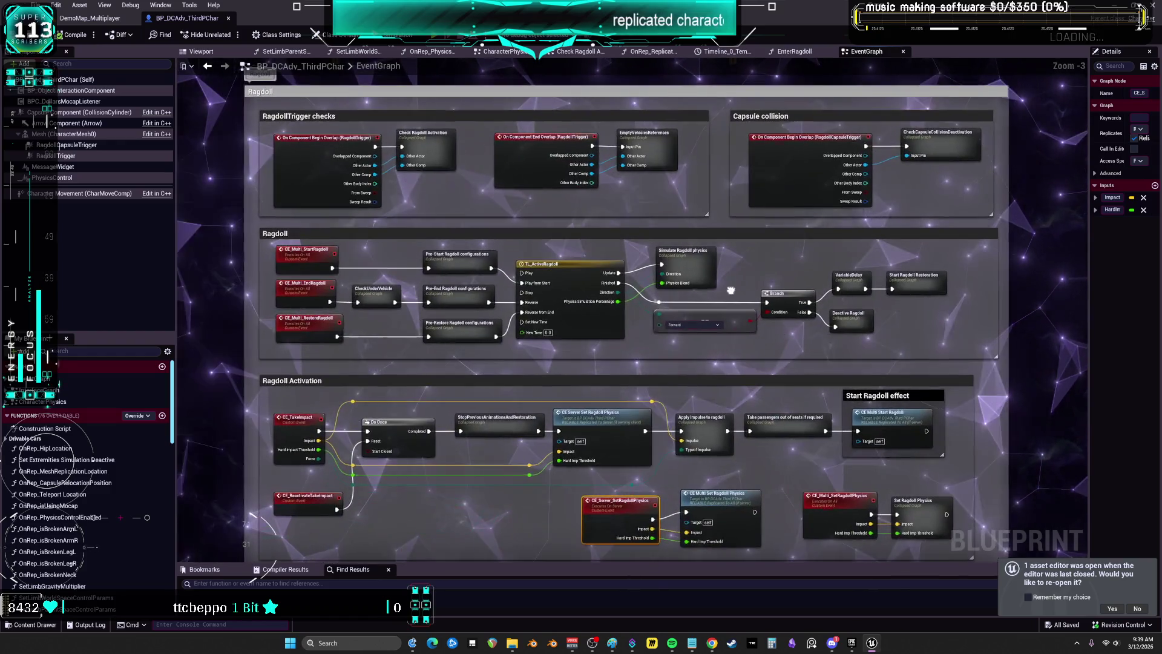
scroll(545, 272, "up", 2)
scroll(545, 272, "down", 4)
scroll(545, 272, "up", 4)
scroll(484, 271, "down", 4)
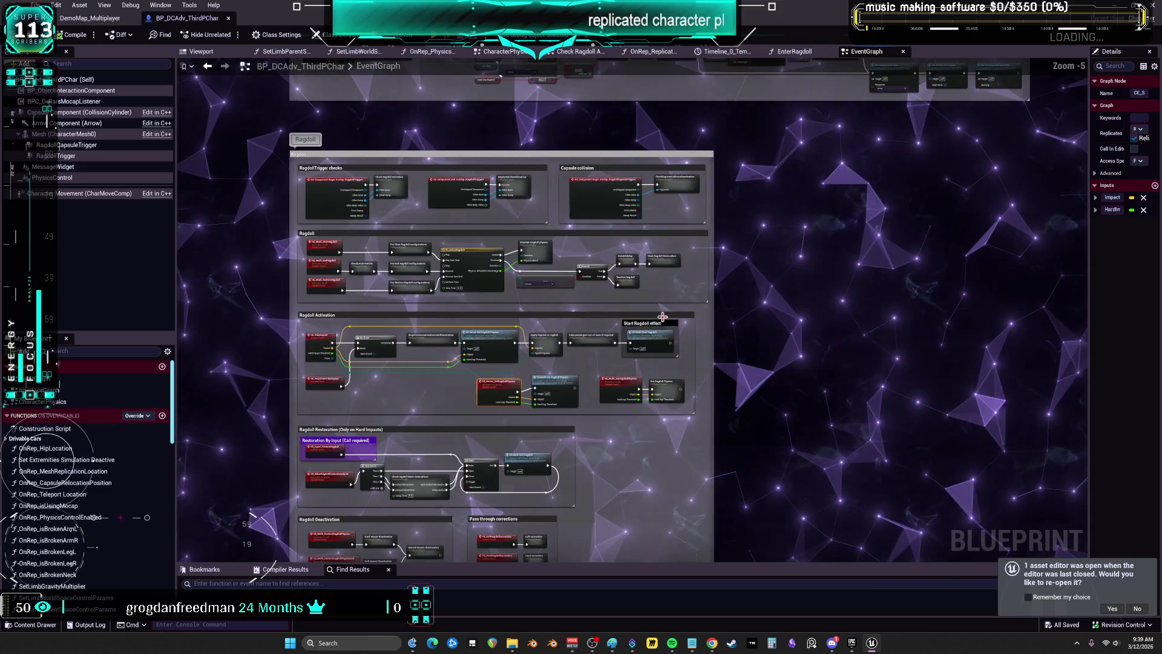
scroll(446, 269, "up", 3)
scroll(445, 269, "up", 2)
mouse_move(445, 270)
left_mouse_down()
mouse_move(315, 404)
mouse_move(319, 388)
mouse_move(469, 408)
left_mouse_up()
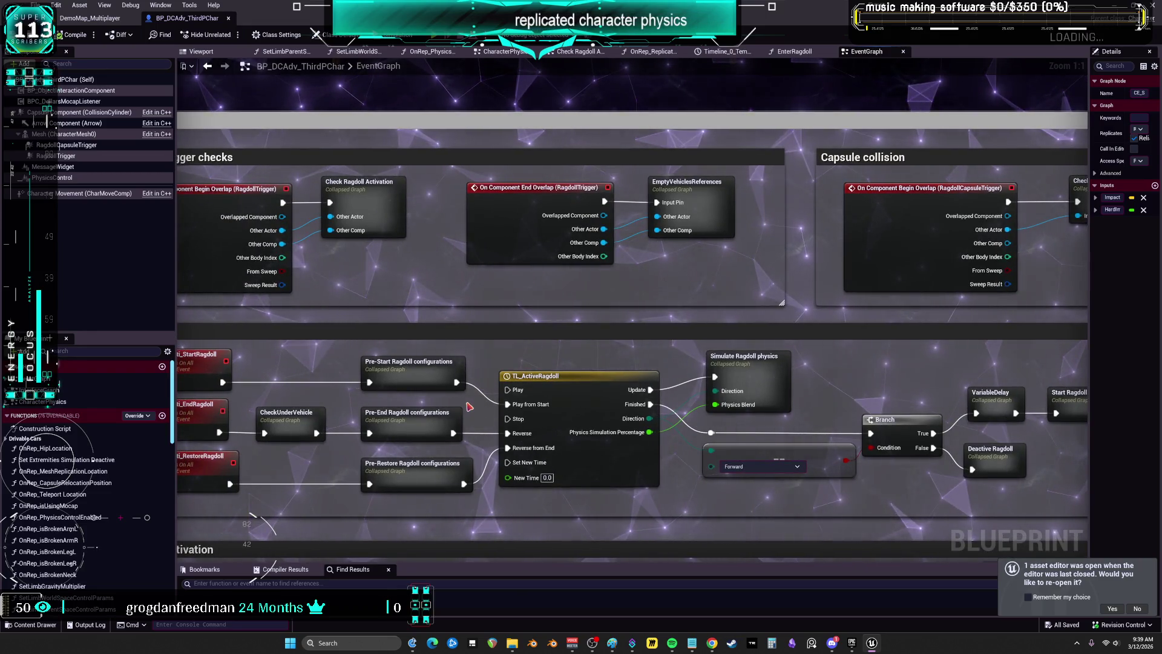